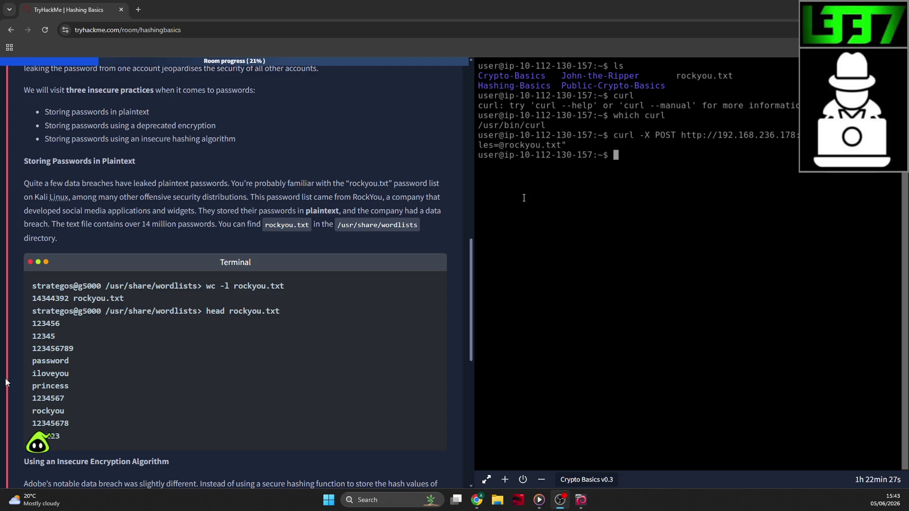
Scroll down to the plaintext-password section and its rockyou.txt Terminal example.
{"action": "scroll", "coordinate": [311, 242], "scroll_direction": "down", "scroll_amount": 7}
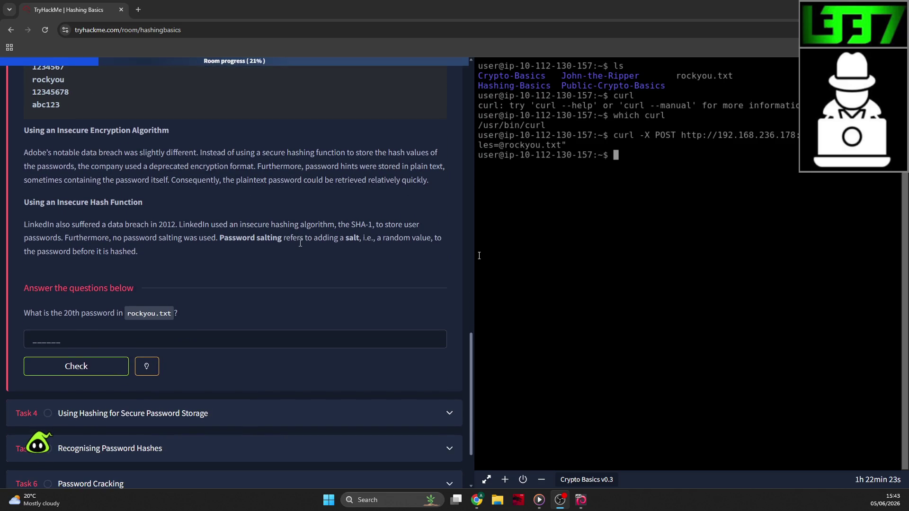
{"action": "scroll", "coordinate": [302, 239], "scroll_direction": "up", "scroll_amount": 2}
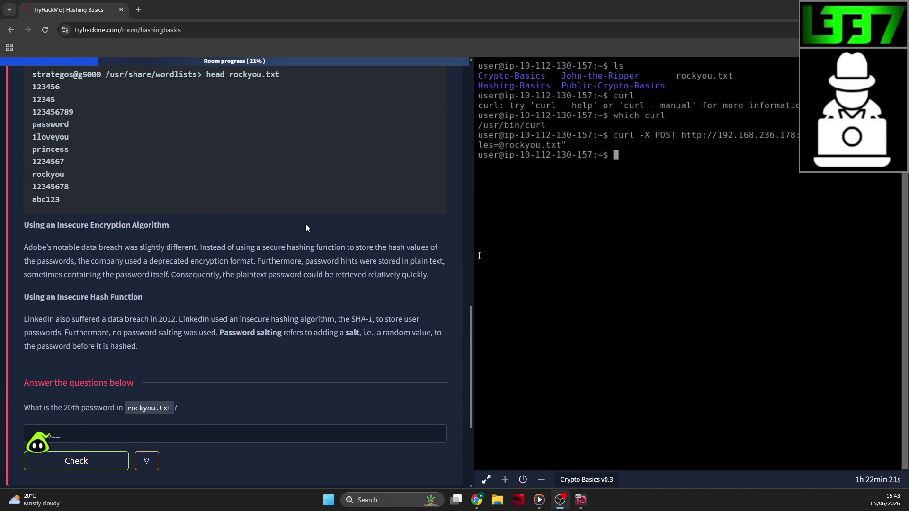
{"action": "scroll", "coordinate": [306, 228], "scroll_direction": "up", "scroll_amount": 4}
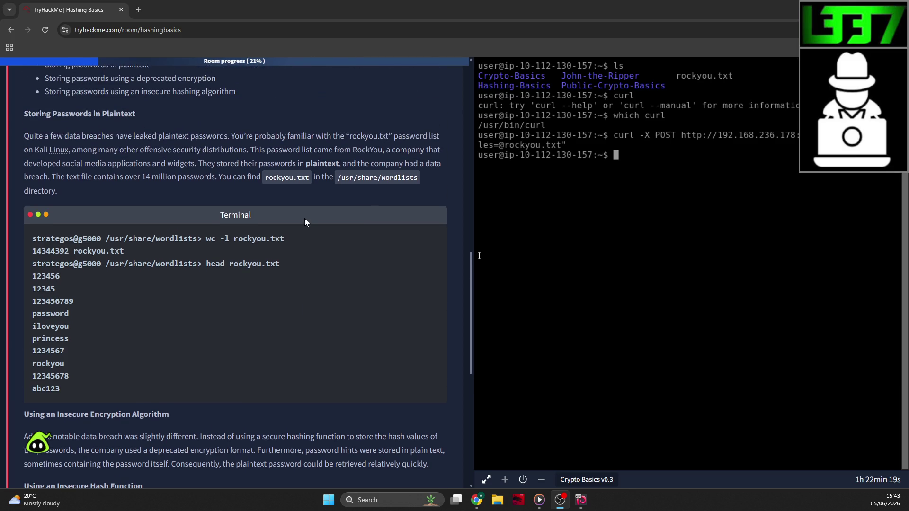
{"action": "scroll", "coordinate": [305, 217], "scroll_direction": "down", "scroll_amount": 4}
{"action": "scroll", "coordinate": [303, 215], "scroll_direction": "down", "scroll_amount": 2}
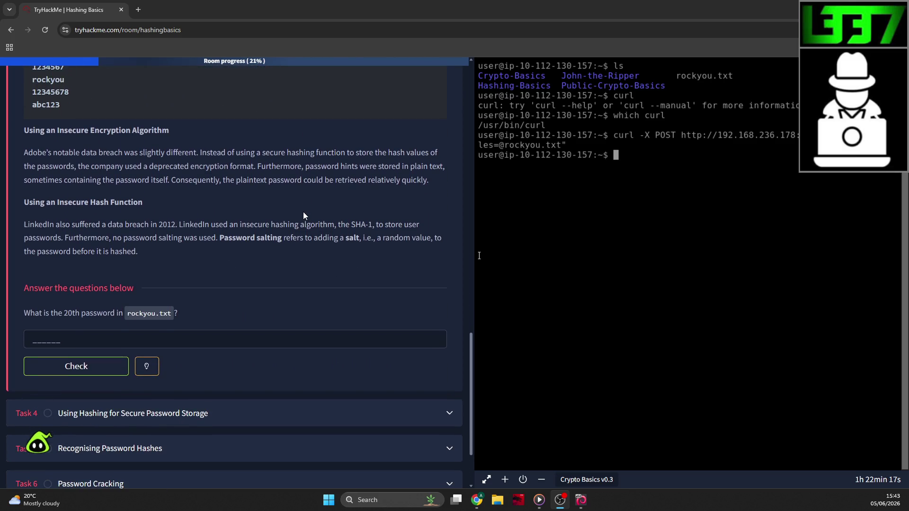
{"action": "scroll", "coordinate": [304, 214], "scroll_direction": "up", "scroll_amount": 9}
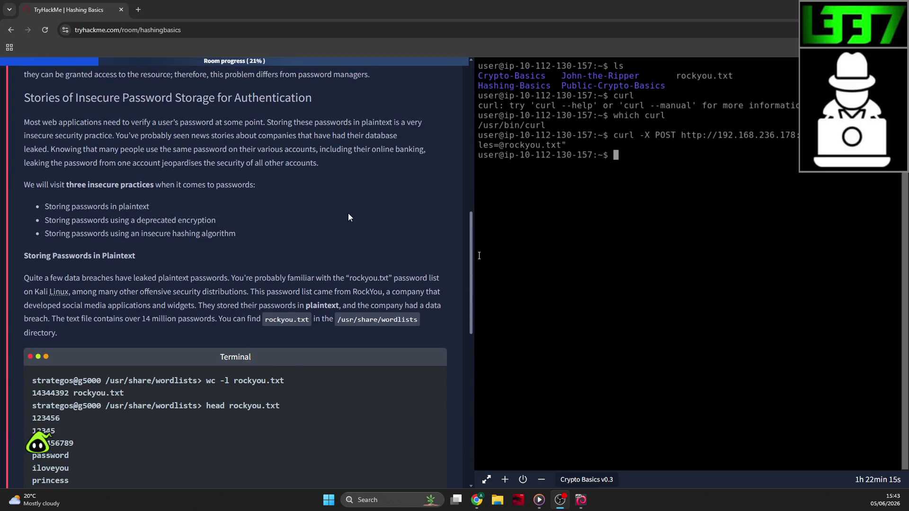
{"action": "scroll", "coordinate": [345, 208], "scroll_direction": "up", "scroll_amount": 3}
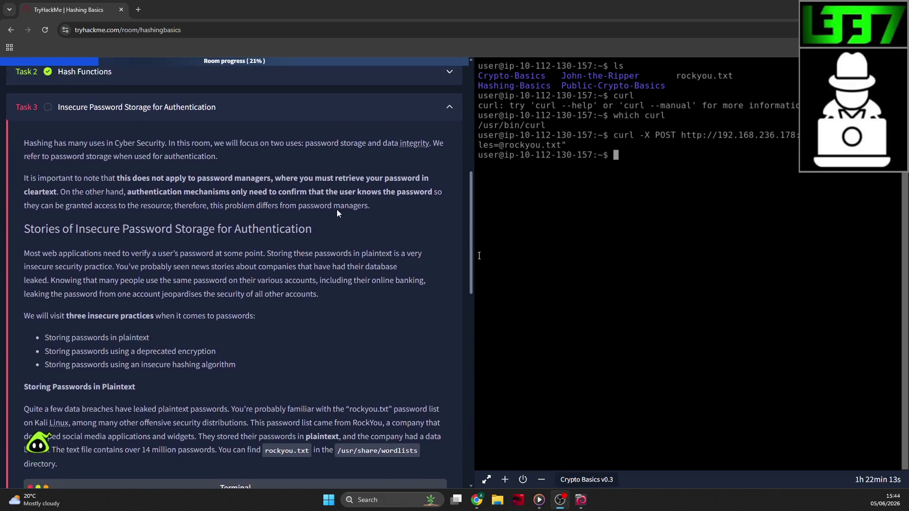
{"action": "scroll", "coordinate": [336, 210], "scroll_direction": "up", "scroll_amount": 1}
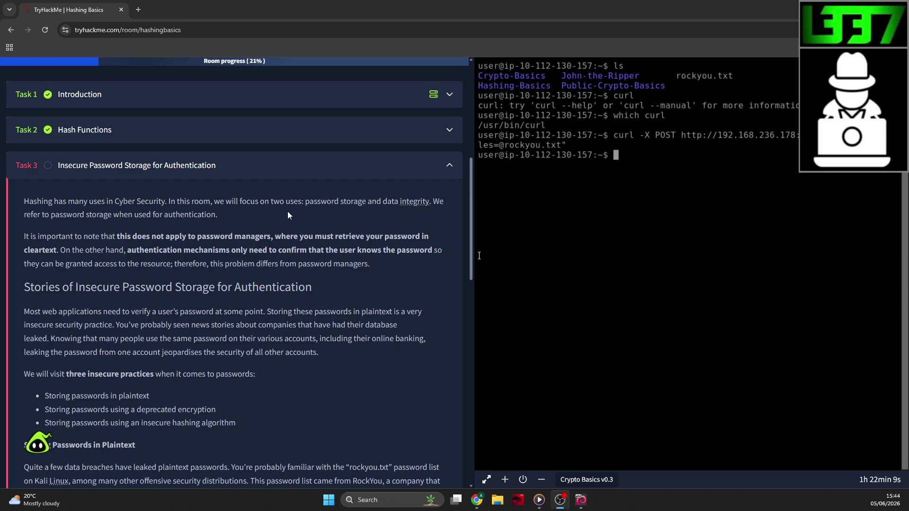
{"action": "scroll", "coordinate": [189, 220], "scroll_direction": "down", "scroll_amount": 1}
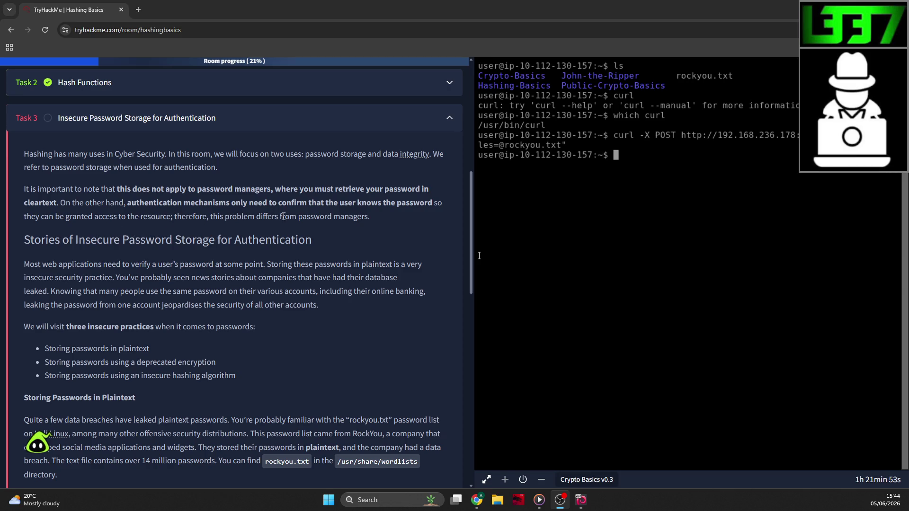
{"action": "scroll", "coordinate": [303, 217], "scroll_direction": "down", "scroll_amount": 1}
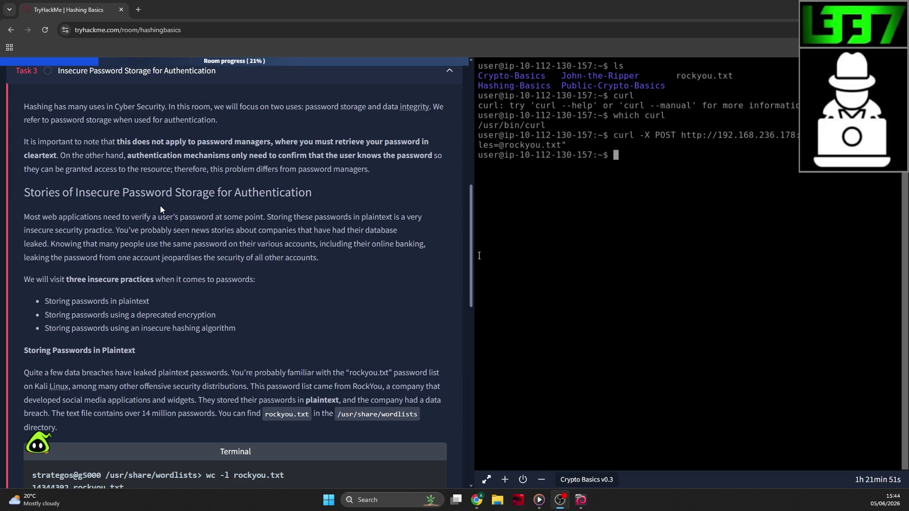
{"action": "scroll", "coordinate": [164, 206], "scroll_direction": "down", "scroll_amount": 1}
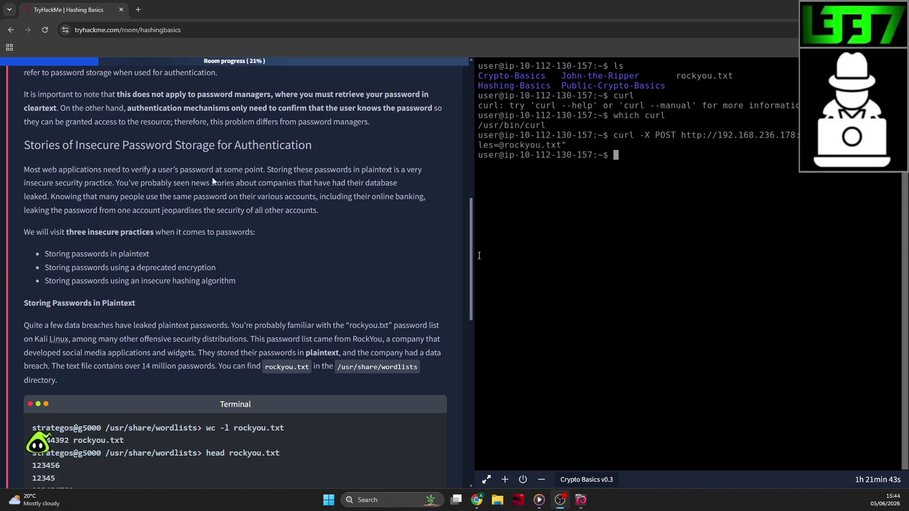
{"action": "scroll", "coordinate": [151, 202], "scroll_direction": "down", "scroll_amount": 1}
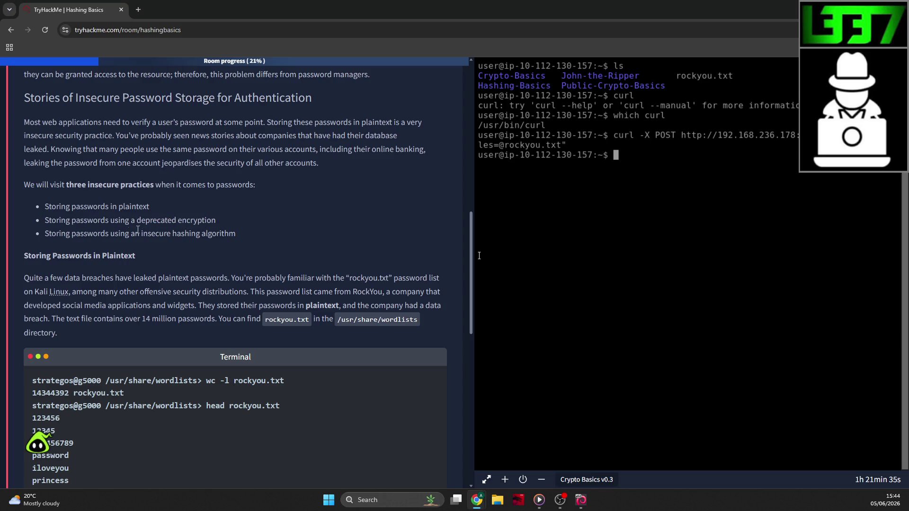
{"action": "scroll", "coordinate": [213, 246], "scroll_direction": "down", "scroll_amount": 1}
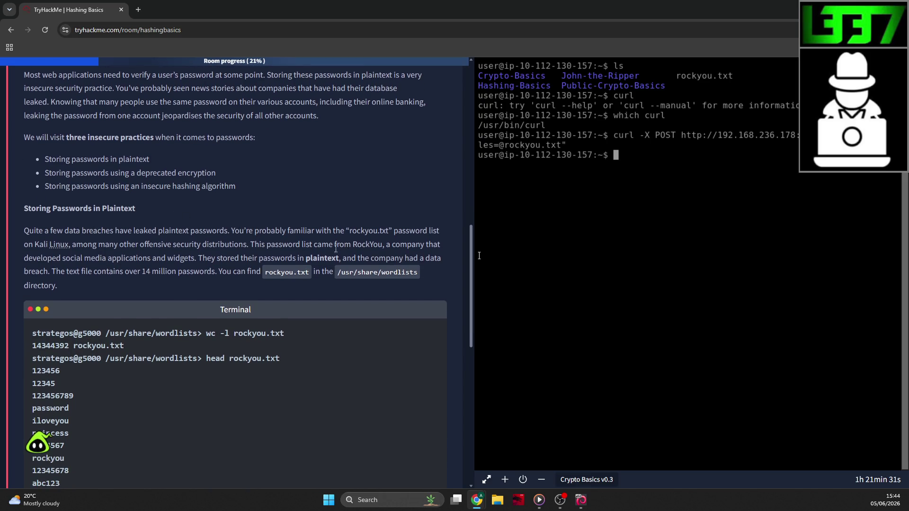
{"action": "scroll", "coordinate": [282, 179], "scroll_direction": "down", "scroll_amount": 1}
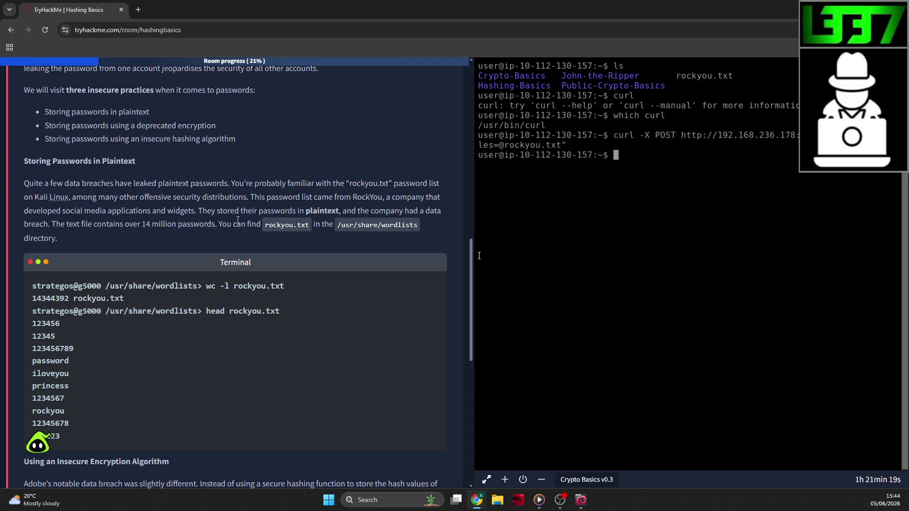
{"action": "scroll", "coordinate": [238, 221], "scroll_direction": "down", "scroll_amount": 1}
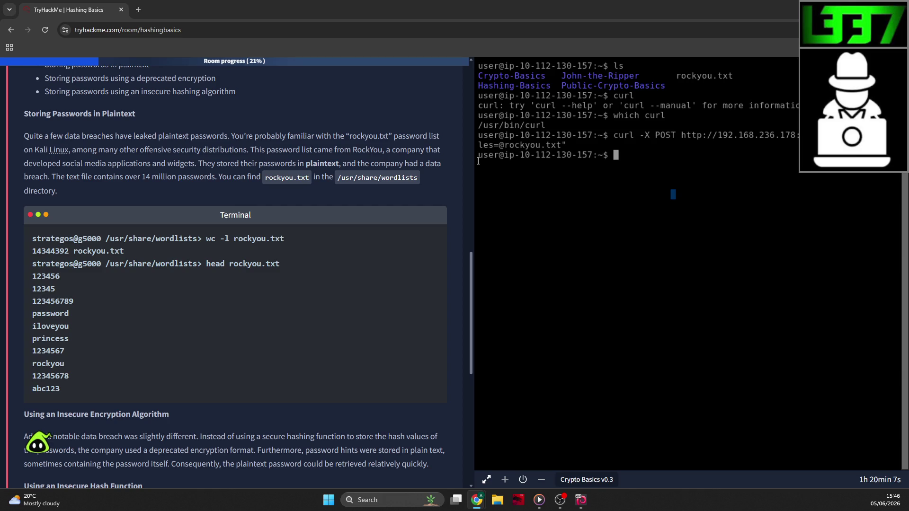
Try counting the lines of rockyou.txt with wc in the machine's terminal.
{"action": "left_click", "coordinate": [740, 201]}
{"action": "type", "text": "wc -1 "}
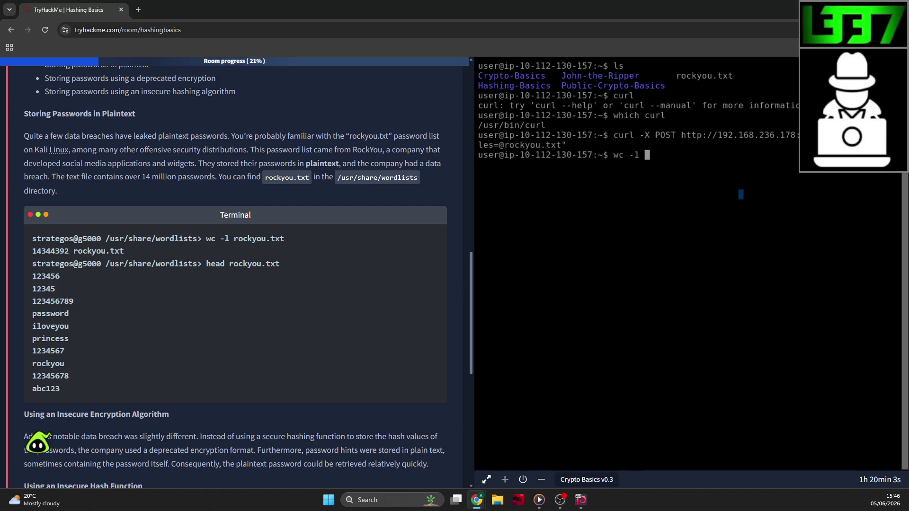
{"action": "type", "text": "rockyou.txt"}
{"action": "key", "text": "Return"}
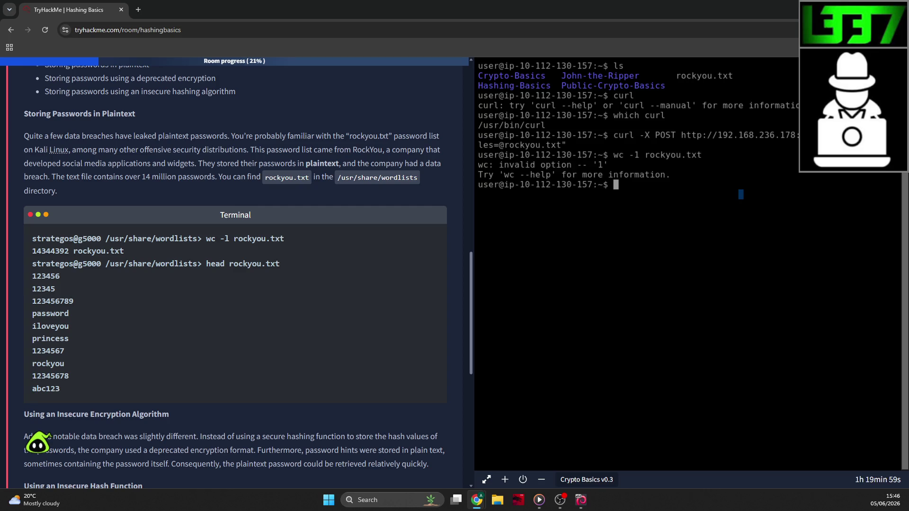
{"action": "type", "text": "wc -l"}
{"action": "key", "text": "BackSpace"}
{"action": "key", "text": "BackSpace"}
{"action": "key", "text": "BackSpace"}
{"action": "key", "text": "BackSpace"}
Run head rockyou.txt to list its first ten passwords, 123456 through abc123.
{"action": "type", "text": "head rock"}
{"action": "type", "text": "you.txt"}
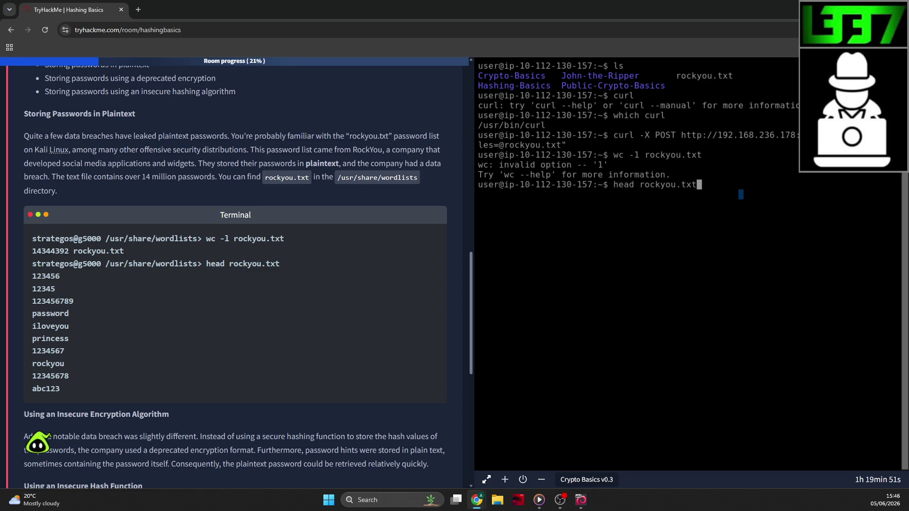
{"action": "key", "text": "Return"}
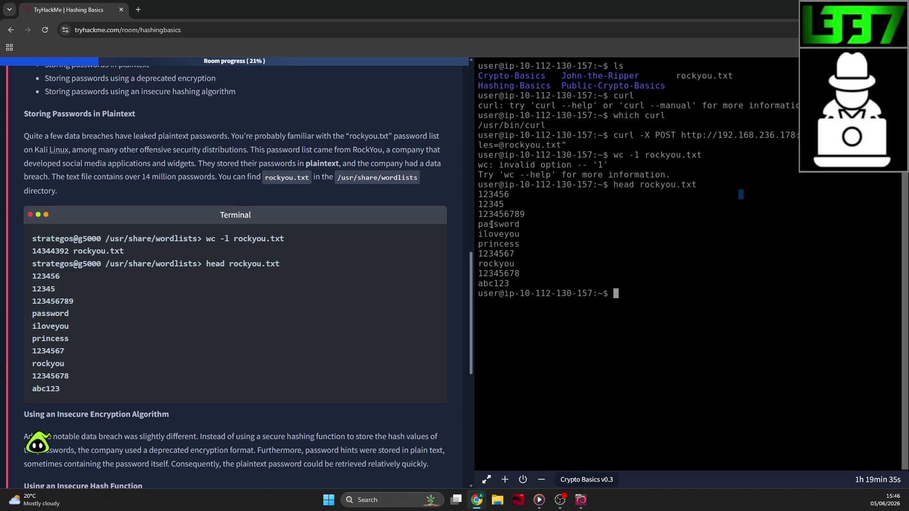
{"action": "scroll", "coordinate": [338, 372], "scroll_direction": "down", "scroll_amount": 3}
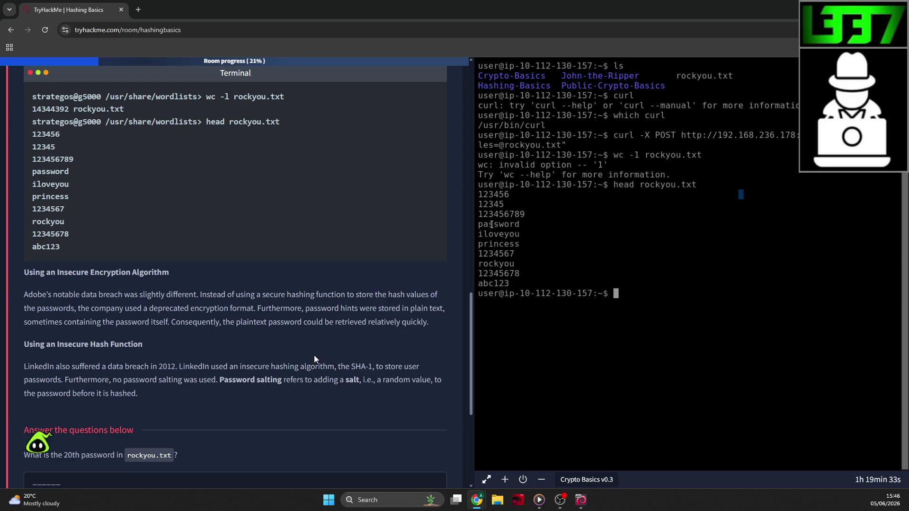
Run sed -n '20' rockyou.txt, which fails with a missing-command error.
{"action": "scroll", "coordinate": [177, 304], "scroll_direction": "down", "scroll_amount": 1}
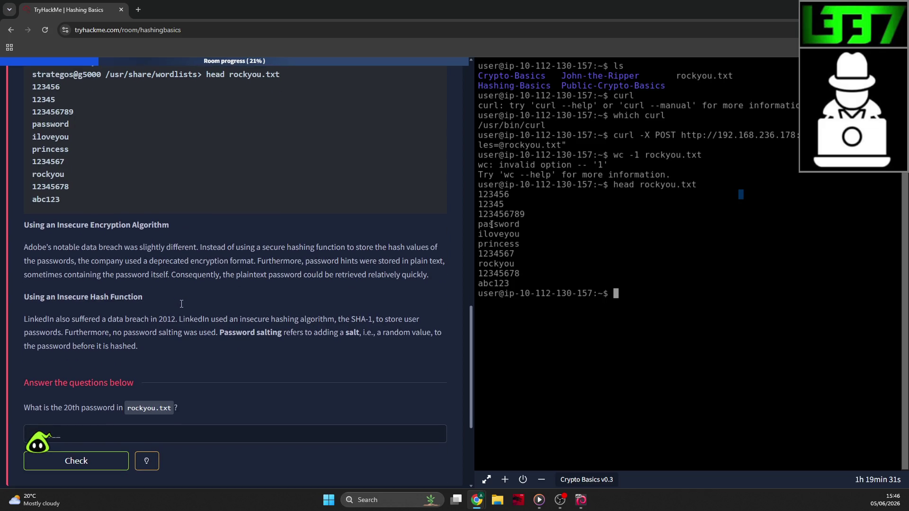
{"action": "scroll", "coordinate": [162, 306], "scroll_direction": "down", "scroll_amount": 1}
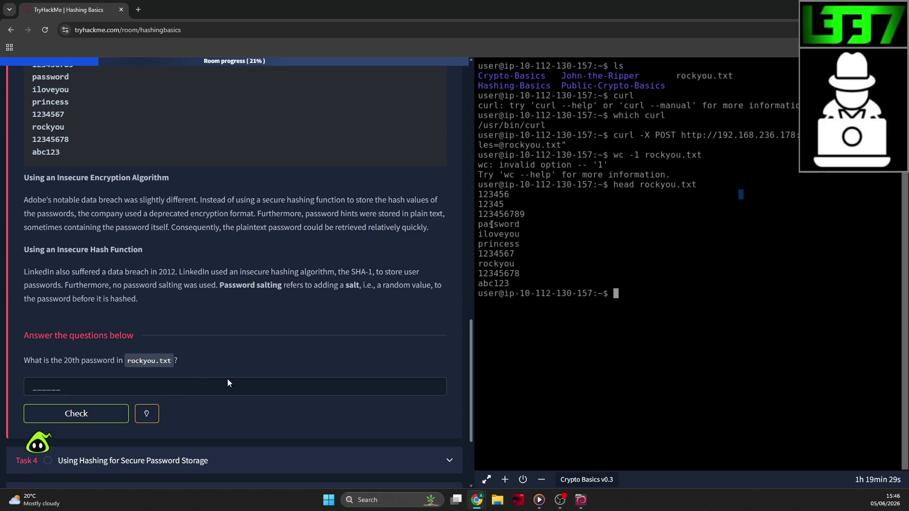
{"action": "type", "text": "sed -n '"}
{"action": "type", "text": "20"}
{"action": "type", "text": "' "}
{"action": "type", "text": "rockyou.txt"}
{"action": "key", "text": "Return"}
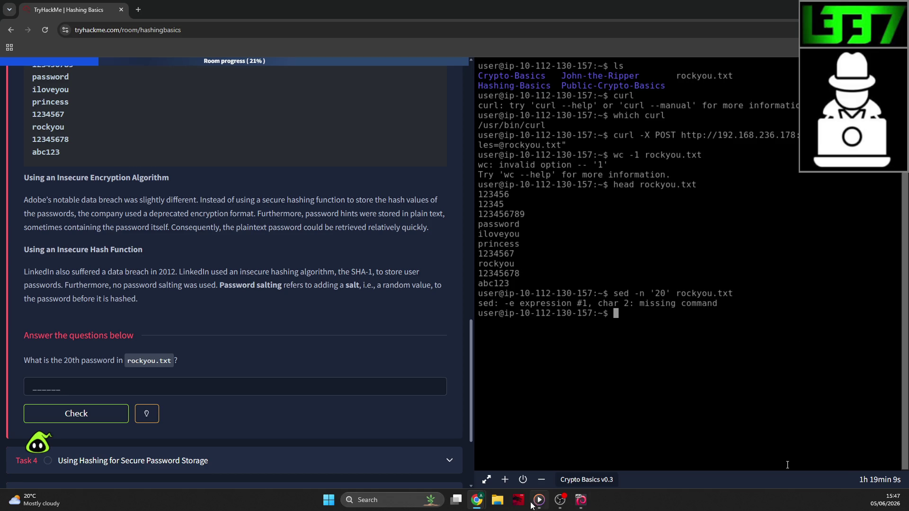
Unlock the Kali virtual machine desktop with the account password.
{"action": "left_click", "coordinate": [581, 500]}
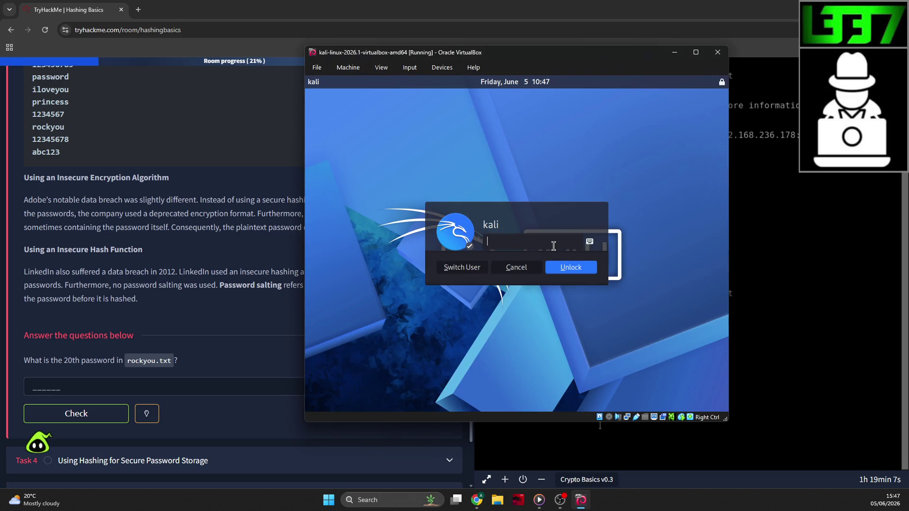
{"action": "type", "text": "kalikali"}
{"action": "key", "text": "Return"}
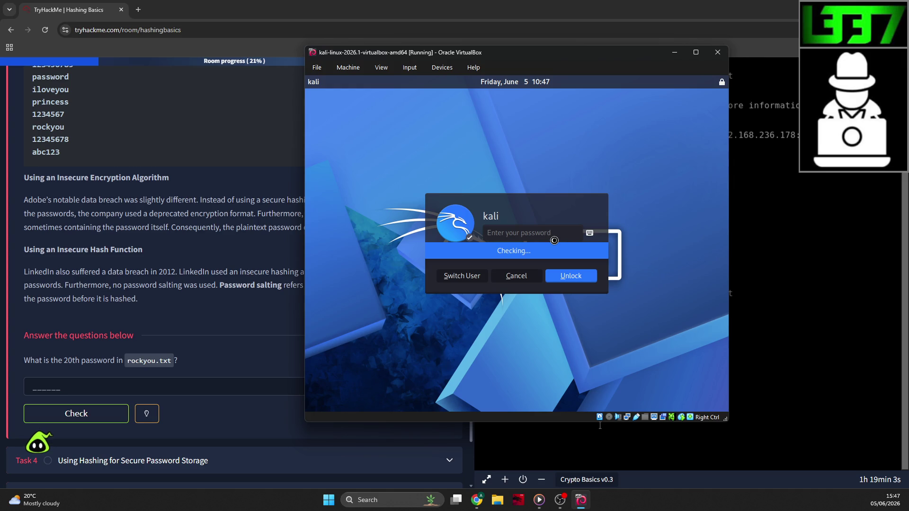
{"action": "type", "text": "kalikali"}
{"action": "key", "text": "Return"}
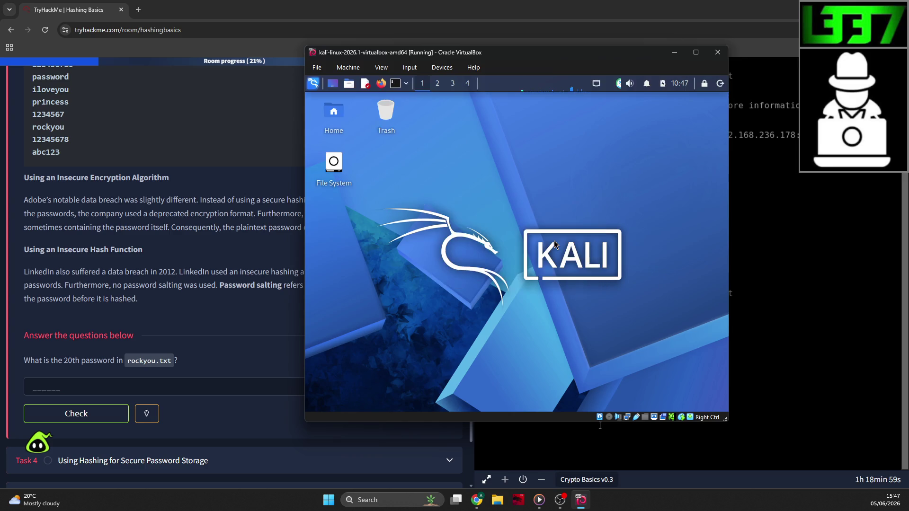
In a new Kali terminal, run ls and sed -n '20' rockyou.txt, then select the error.
{"action": "left_click", "coordinate": [395, 83]}
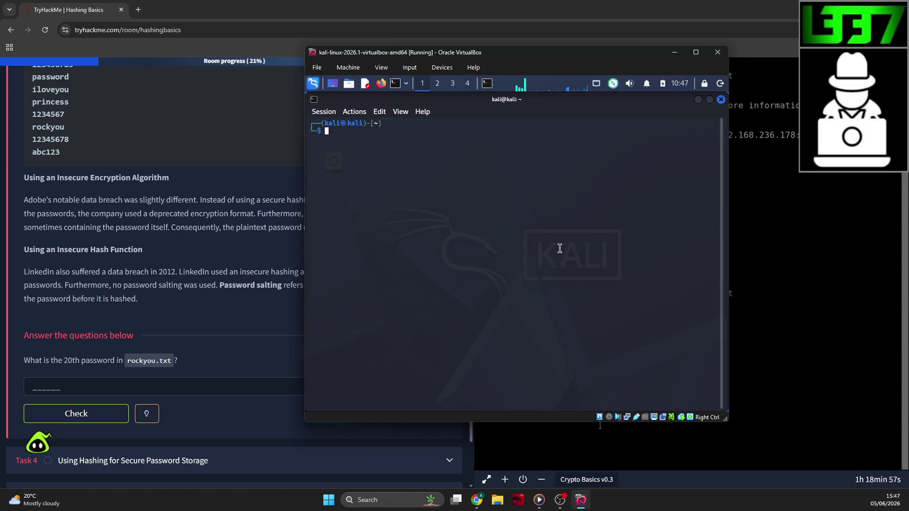
{"action": "type", "text": "ls"}
{"action": "key", "text": "Return"}
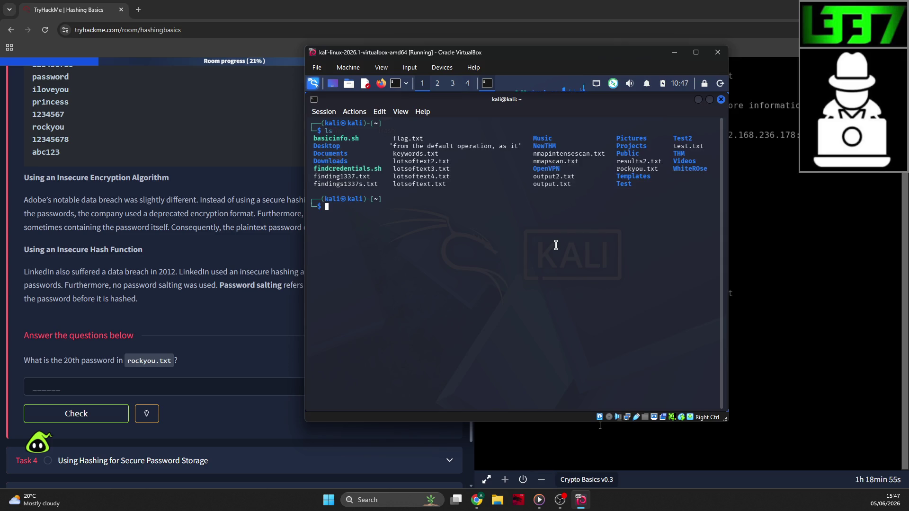
{"action": "type", "text": "sed -n '20' rockyou.txt"}
{"action": "key", "text": "Return"}
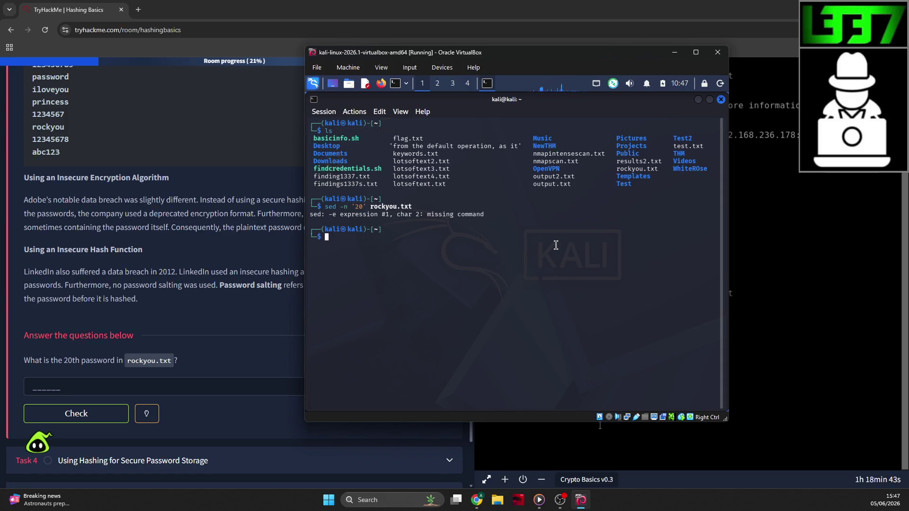
{"action": "left_click_drag", "start_coordinate": [499, 224], "coordinate": [334, 211]}
Copy the failed sed command with its missing-command error and return to the browser.
{"action": "right_click", "coordinate": [335, 208]}
{"action": "left_click", "coordinate": [360, 216]}
{"action": "left_click", "coordinate": [601, 426]}
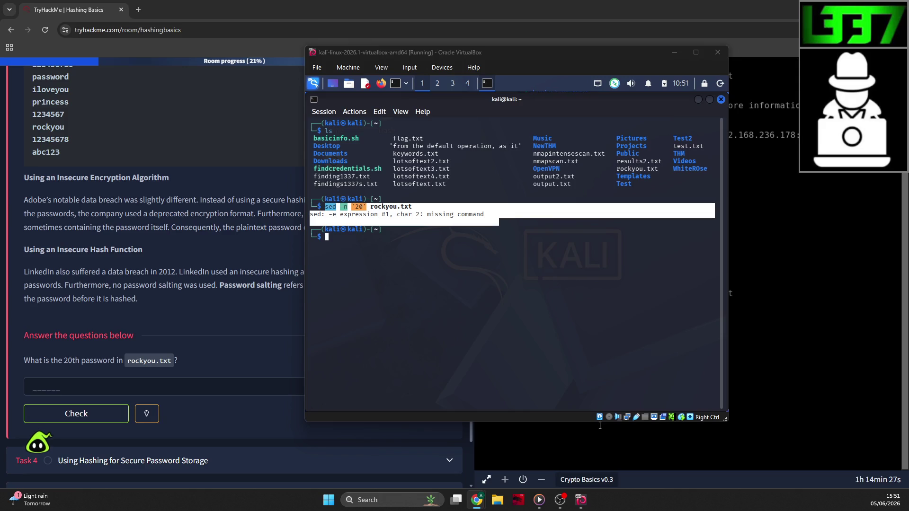
Correct the recalled command to sed -n '20p' rockyou.txt, printing qwerty.
{"action": "left_click", "coordinate": [452, 271]}
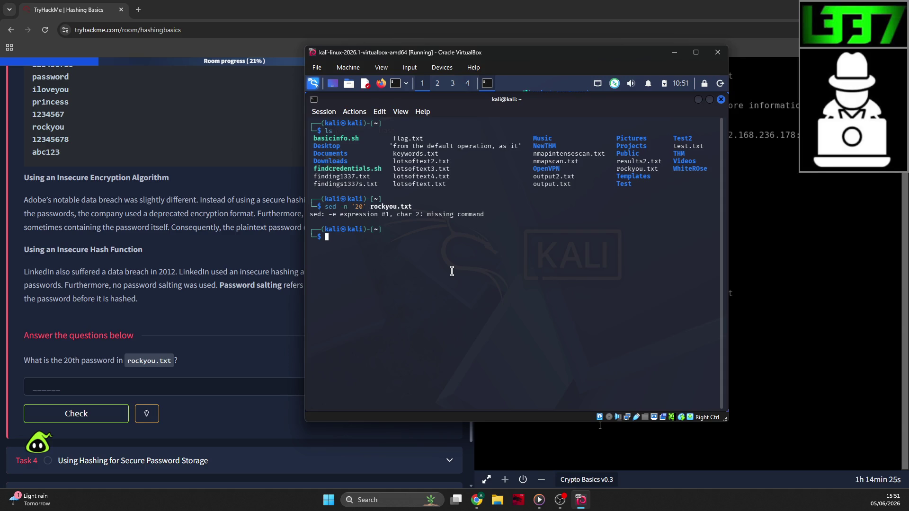
{"action": "key", "text": "Up"}
{"action": "key", "text": "Left"}
{"action": "key", "text": "Left"}
{"action": "key", "text": "Left"}
{"action": "key", "text": "Left"}
{"action": "key", "text": "Left"}
{"action": "key", "text": "Left"}
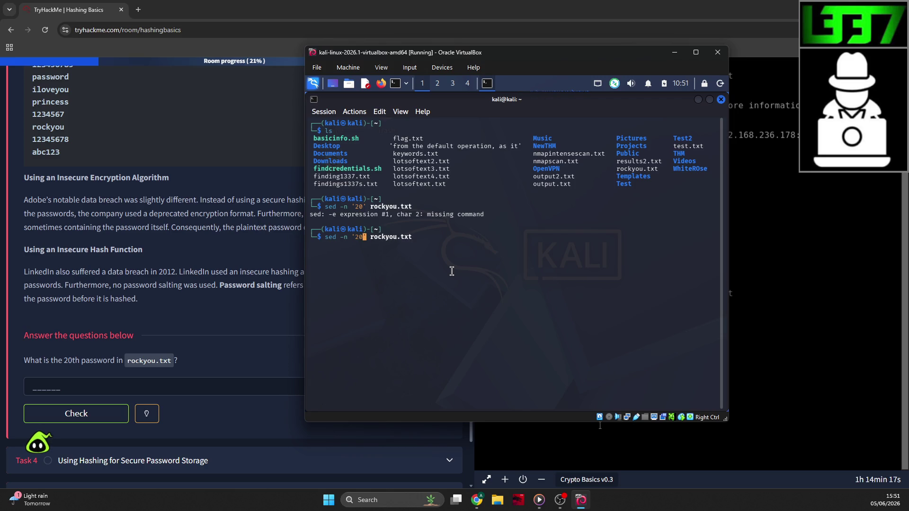
{"action": "type", "text": "p"}
{"action": "key", "text": "Return"}
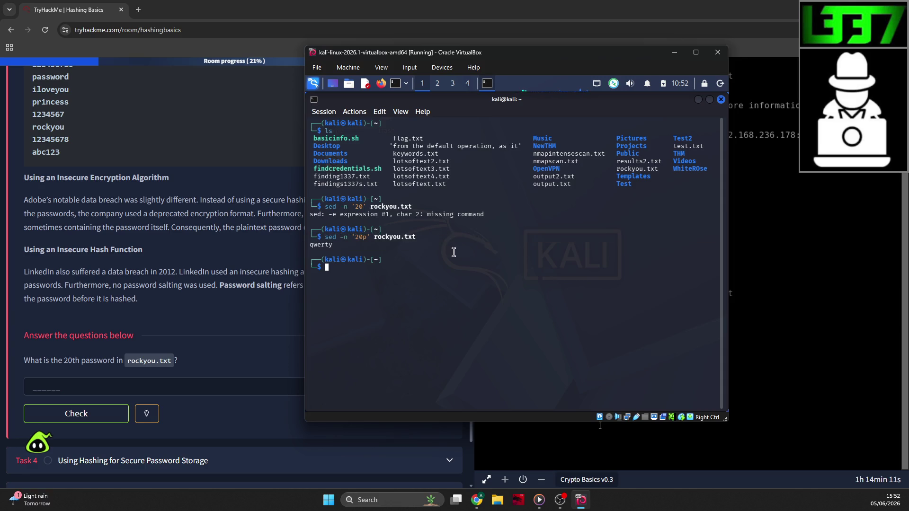
{"action": "left_click", "coordinate": [80, 384]}
Enter qwerty as the 20th rockyou.txt password and submit it for checking.
{"action": "type", "text": "q"}
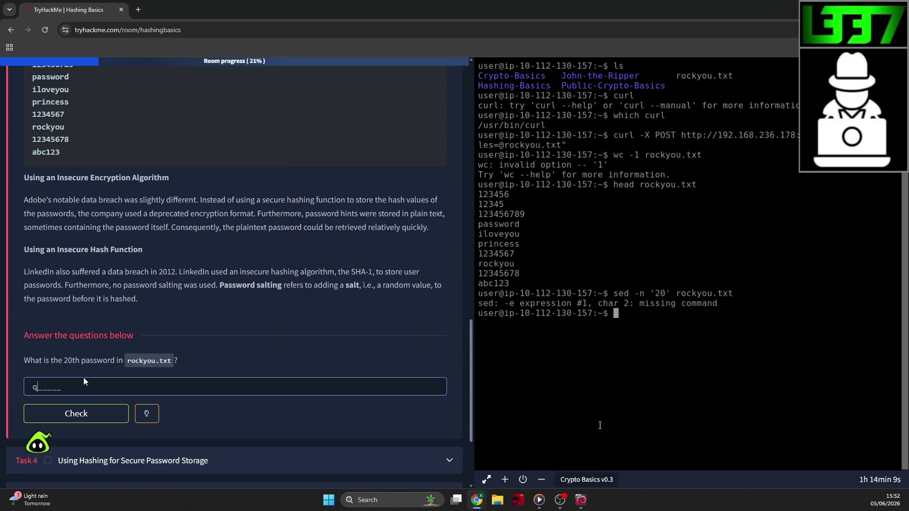
{"action": "type", "text": "werty"}
{"action": "key", "text": "alt+Tab"}
{"action": "left_click", "coordinate": [167, 310]}
{"action": "left_click", "coordinate": [79, 412]}
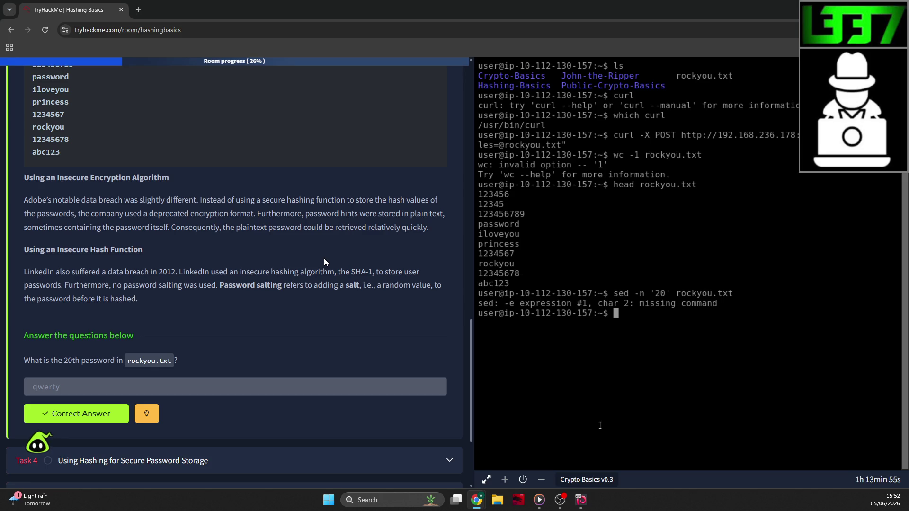
Run the mistyped sen -n '20p' rockyou.txt in the room terminal.
{"action": "scroll", "coordinate": [330, 246], "scroll_direction": "down", "scroll_amount": 1}
{"action": "scroll", "coordinate": [330, 249], "scroll_direction": "down", "scroll_amount": 2}
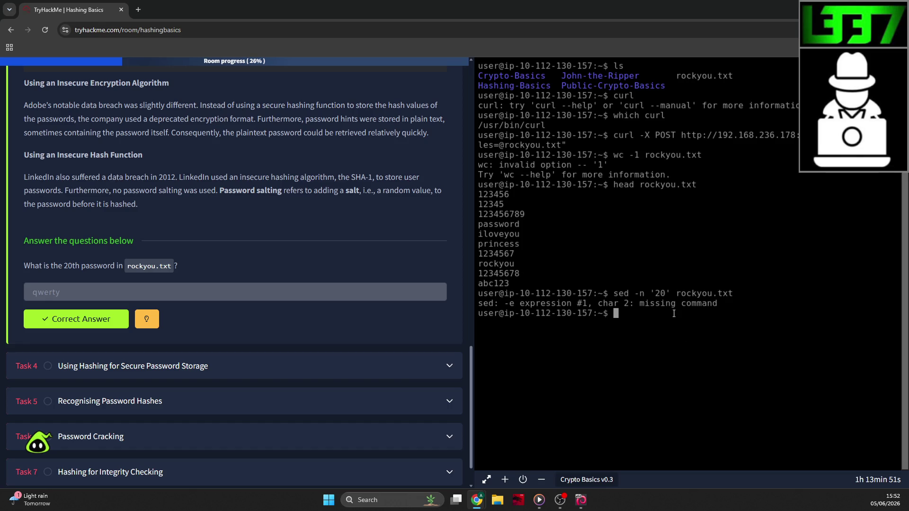
{"action": "type", "text": "sen -n '2"}
{"action": "type", "text": "0p' "}
{"action": "type", "text": "rockyou.txt"}
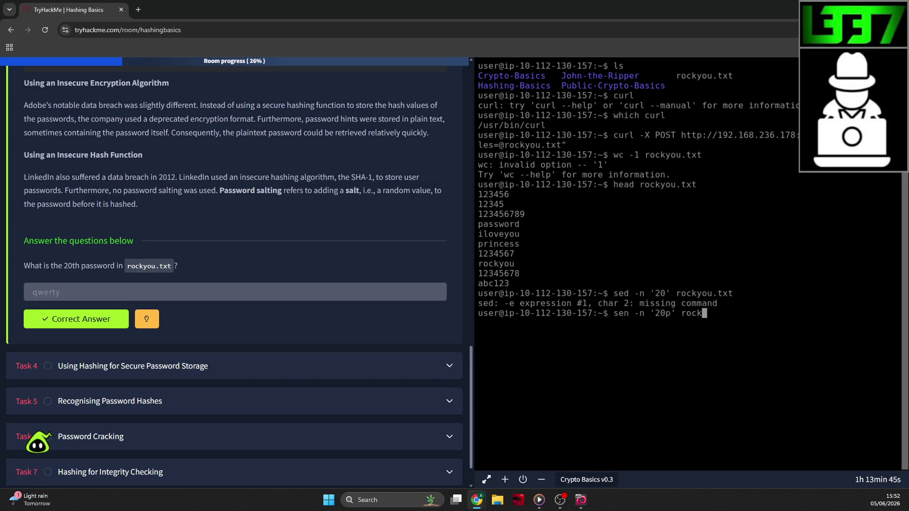
{"action": "key", "text": "Return"}
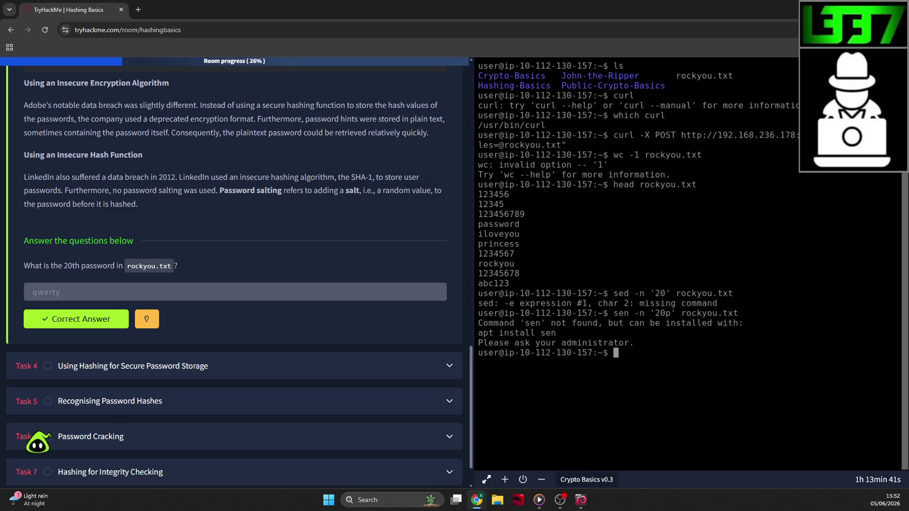
Rerun it as sed -n '20p' rockyou.txt, then expand Task 4 on secure password storage.
{"action": "type", "text": "sed -n '20p' rockyou.txt"}
{"action": "key", "text": "Return"}
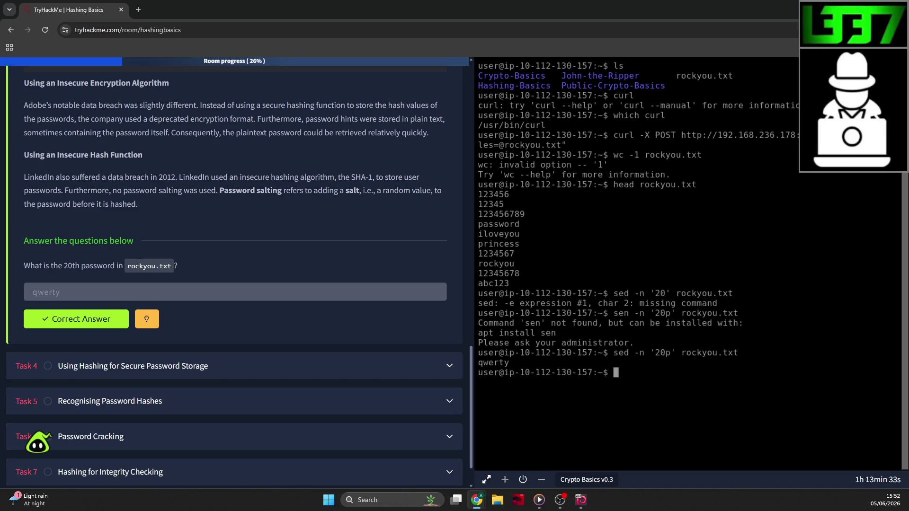
{"action": "scroll", "coordinate": [280, 218], "scroll_direction": "down", "scroll_amount": 1}
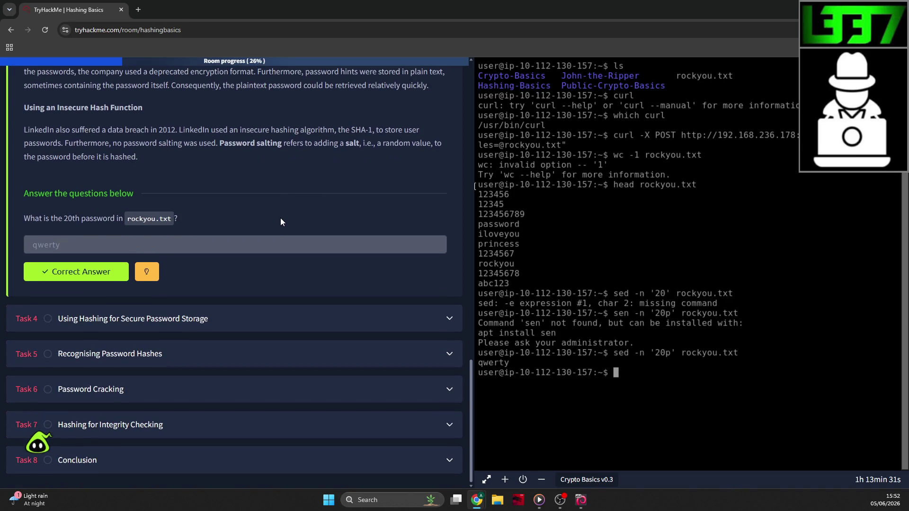
{"action": "left_click", "coordinate": [303, 315]}
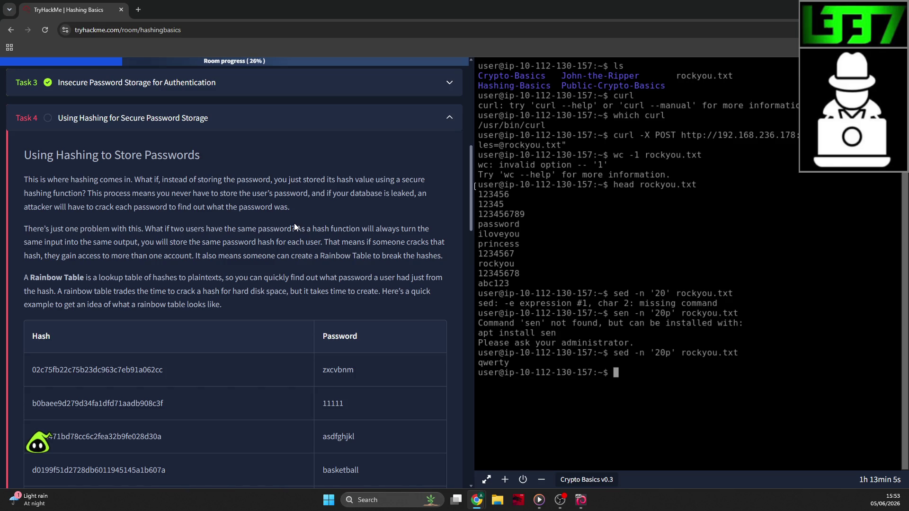
{"action": "scroll", "coordinate": [256, 209], "scroll_direction": "down", "scroll_amount": 1}
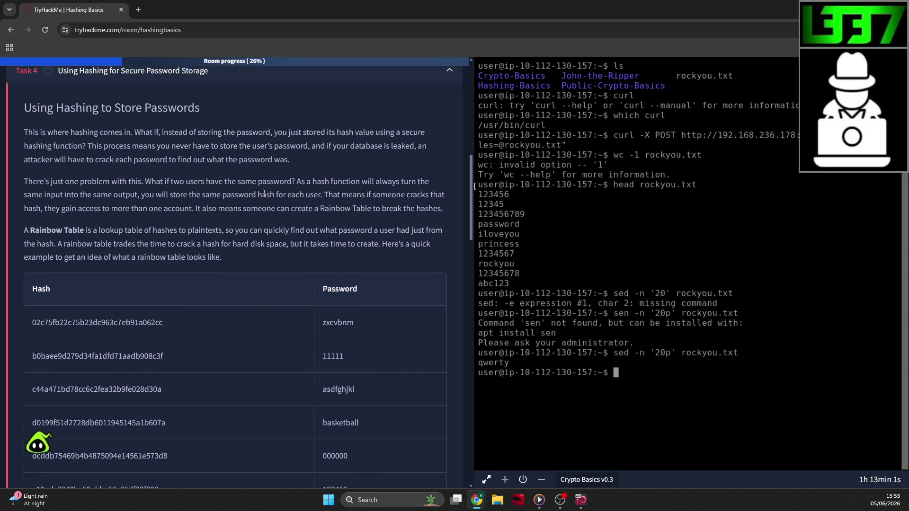
{"action": "scroll", "coordinate": [263, 194], "scroll_direction": "up", "scroll_amount": 1}
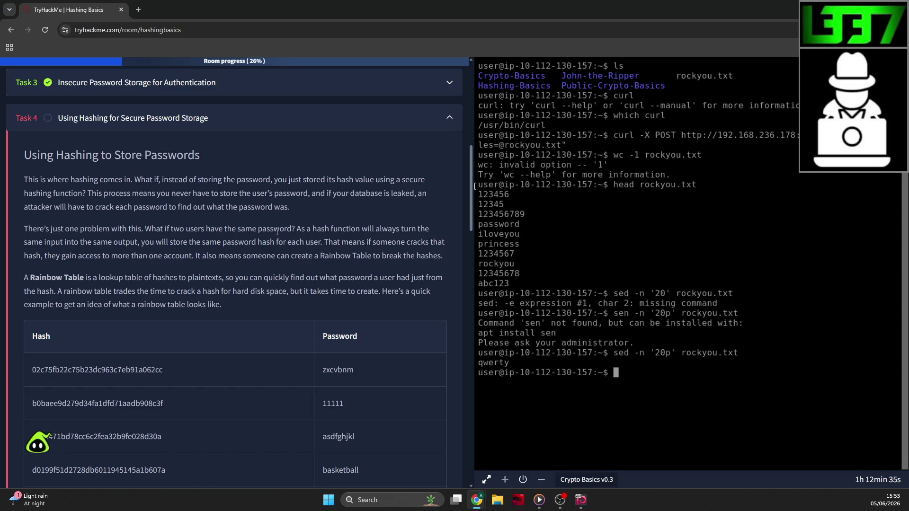
{"action": "scroll", "coordinate": [209, 203], "scroll_direction": "down", "scroll_amount": 1}
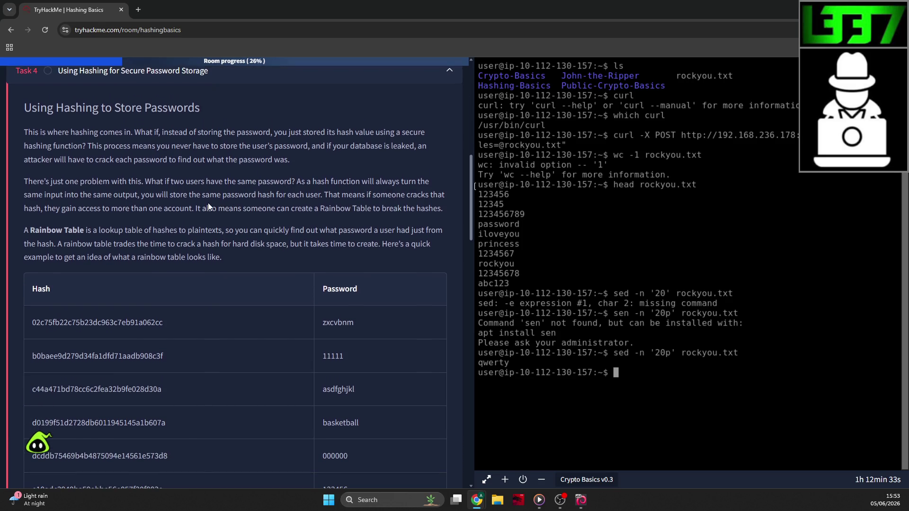
{"action": "scroll", "coordinate": [157, 166], "scroll_direction": "up", "scroll_amount": 1}
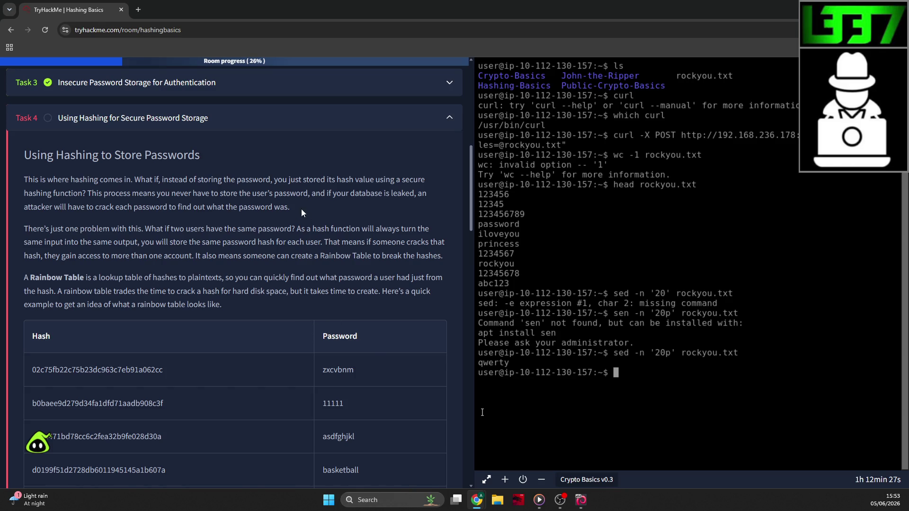
{"action": "left_click_drag", "start_coordinate": [105, 195], "coordinate": [278, 206]}
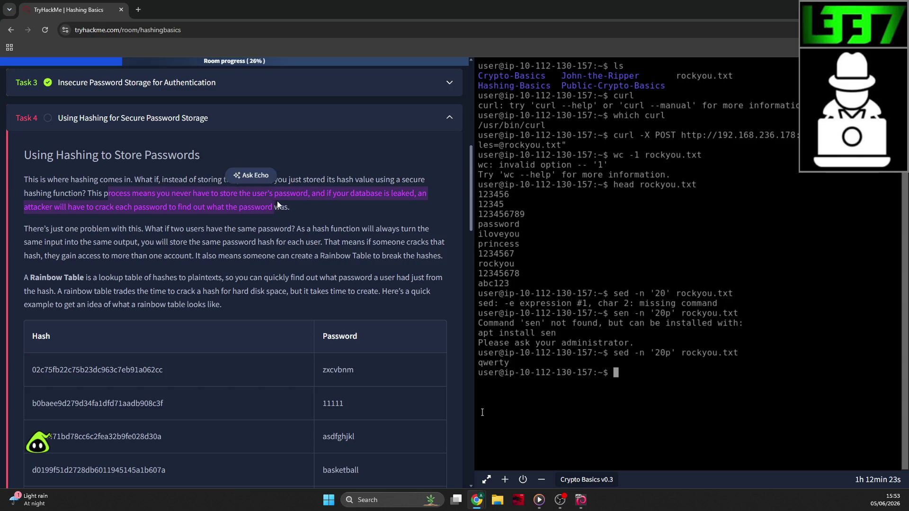
{"action": "left_click", "coordinate": [279, 206]}
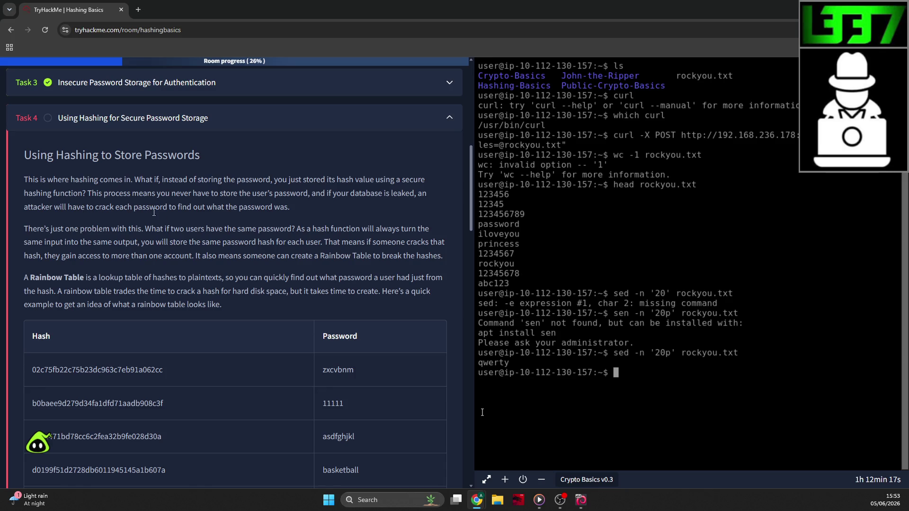
{"action": "scroll", "coordinate": [175, 190], "scroll_direction": "down", "scroll_amount": 1}
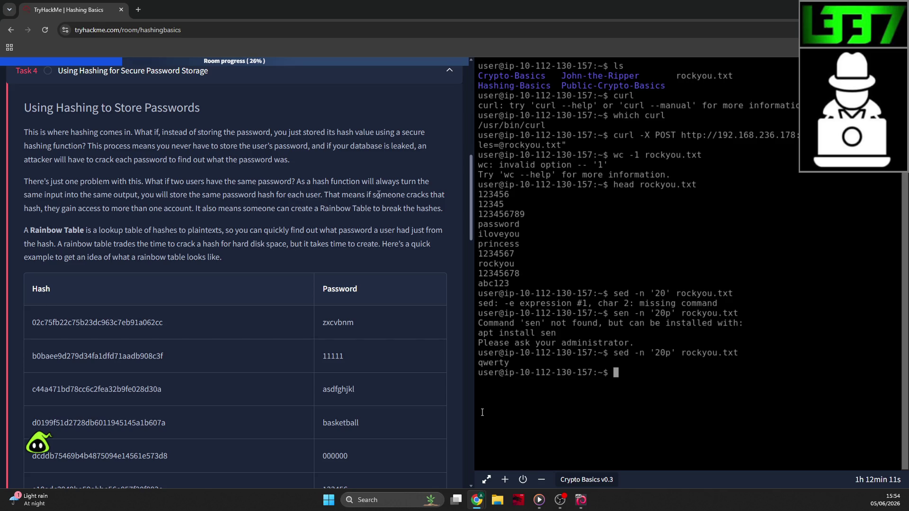
{"action": "scroll", "coordinate": [374, 193], "scroll_direction": "down", "scroll_amount": 2}
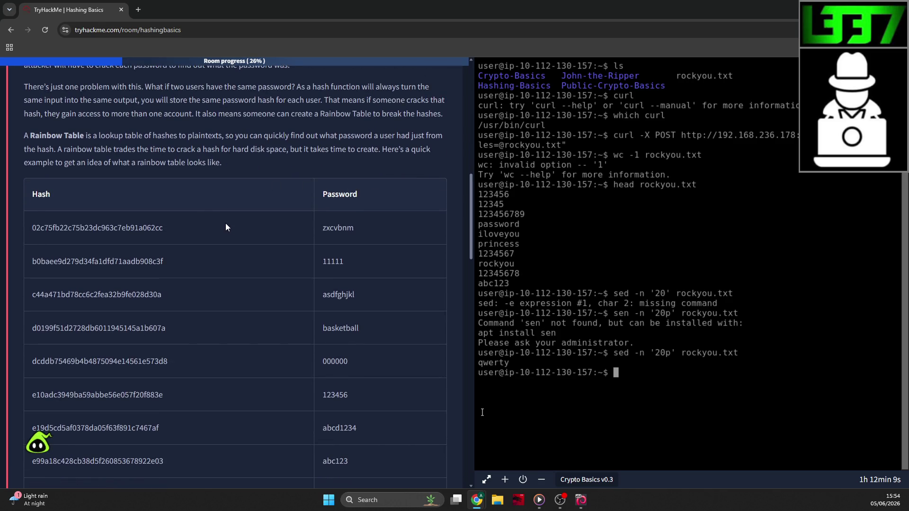
{"action": "scroll", "coordinate": [178, 246], "scroll_direction": "down", "scroll_amount": 5}
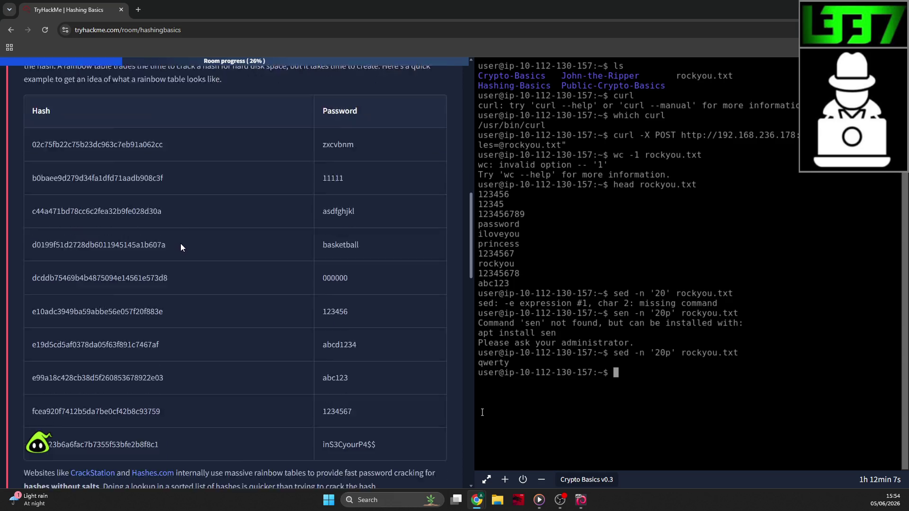
{"action": "scroll", "coordinate": [181, 229], "scroll_direction": "up", "scroll_amount": 8}
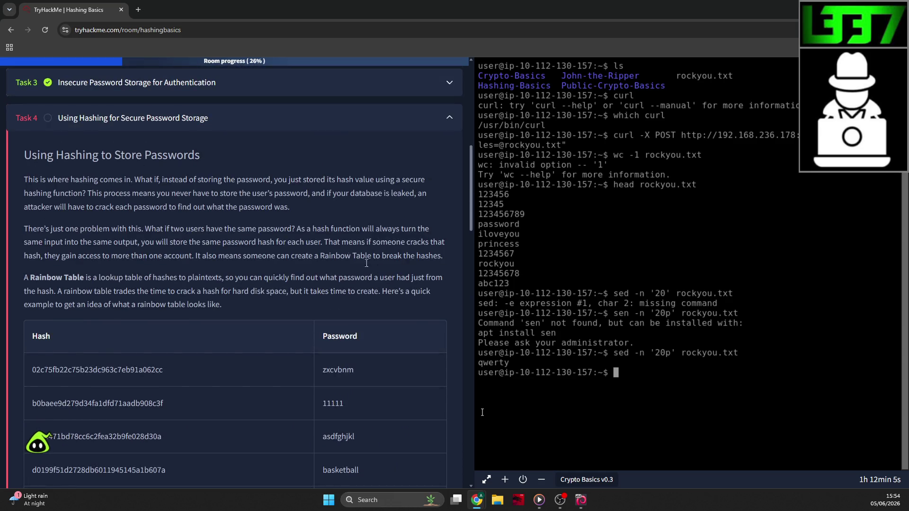
{"action": "left_click_drag", "start_coordinate": [101, 256], "coordinate": [295, 265]}
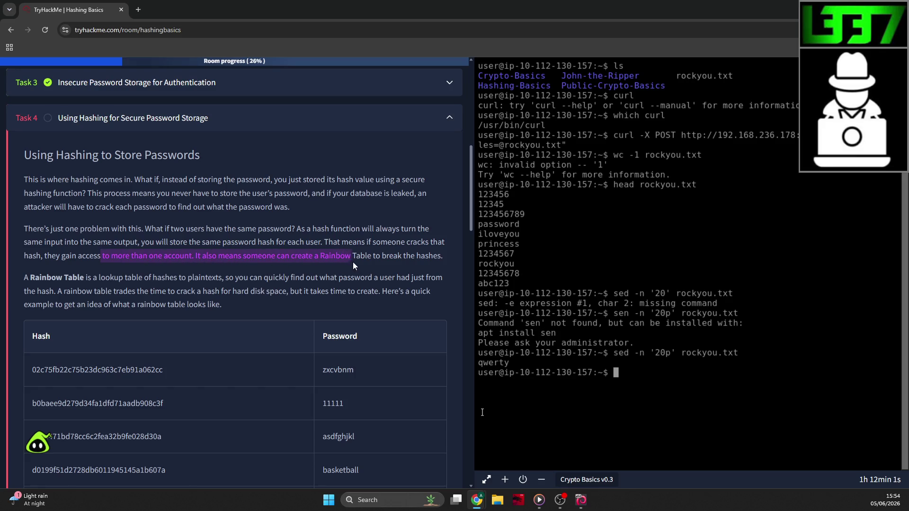
{"action": "left_click_drag", "start_coordinate": [353, 263], "coordinate": [397, 264]}
{"action": "left_click", "coordinate": [67, 277]}
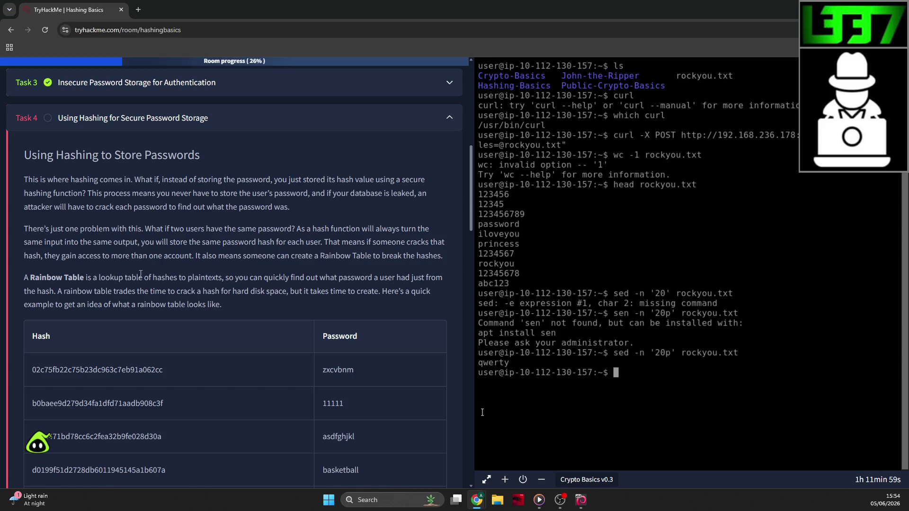
{"action": "scroll", "coordinate": [160, 277], "scroll_direction": "down", "scroll_amount": 1}
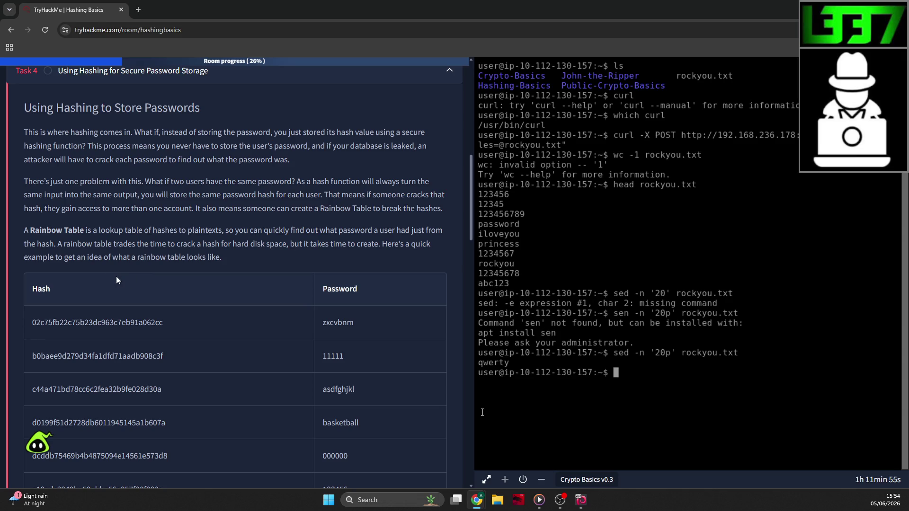
{"action": "scroll", "coordinate": [99, 255], "scroll_direction": "down", "scroll_amount": 2}
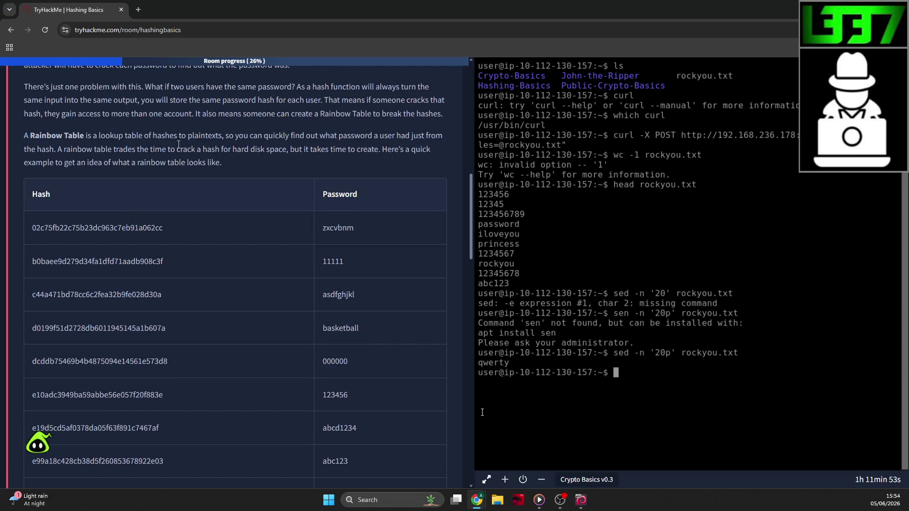
{"action": "left_click_drag", "start_coordinate": [265, 150], "coordinate": [270, 149]}
{"action": "scroll", "coordinate": [108, 184], "scroll_direction": "down", "scroll_amount": 3}
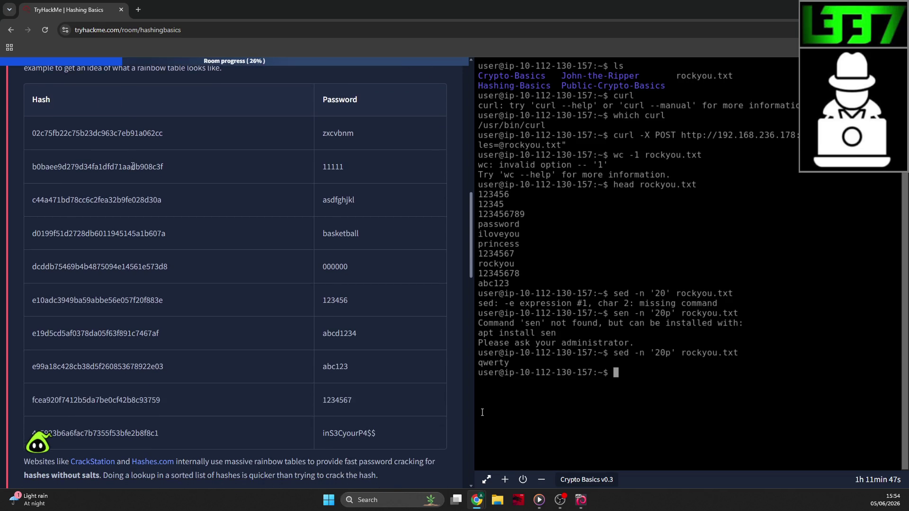
{"action": "scroll", "coordinate": [134, 167], "scroll_direction": "down", "scroll_amount": 5}
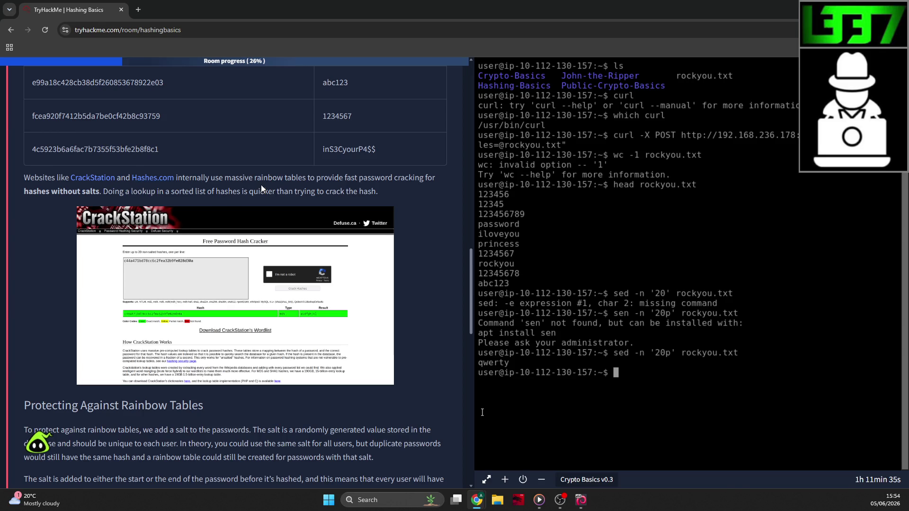
{"action": "scroll", "coordinate": [262, 185], "scroll_direction": "down", "scroll_amount": 2}
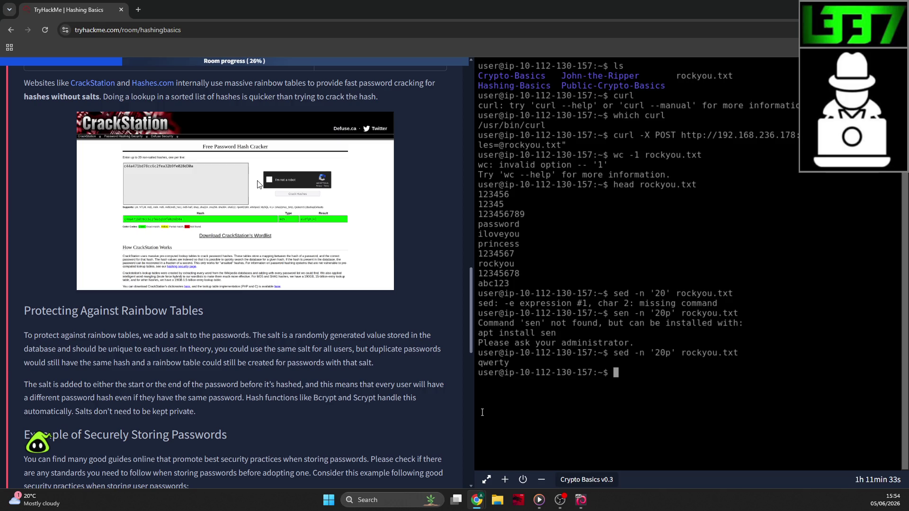
{"action": "scroll", "coordinate": [258, 182], "scroll_direction": "down", "scroll_amount": 1}
{"action": "scroll", "coordinate": [257, 180], "scroll_direction": "down", "scroll_amount": 2}
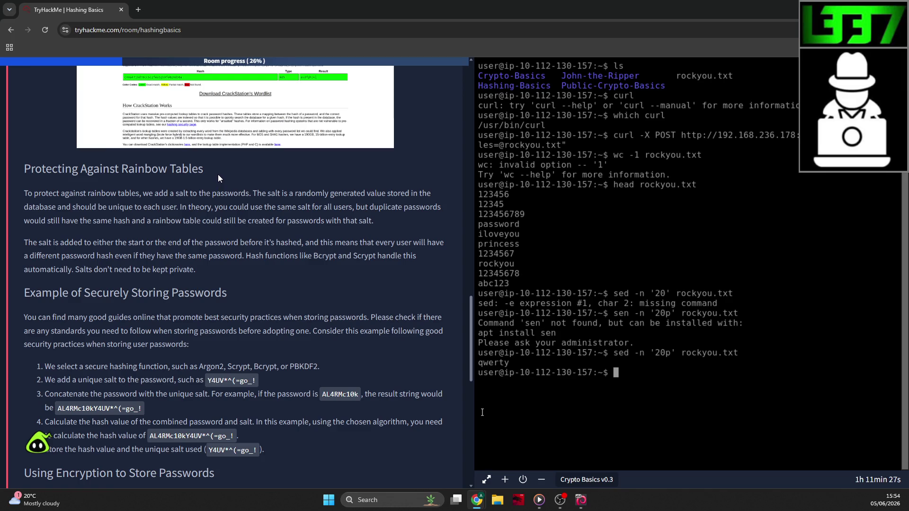
{"action": "left_click_drag", "start_coordinate": [312, 193], "coordinate": [412, 194]}
{"action": "left_click_drag", "start_coordinate": [124, 207], "coordinate": [135, 193]}
{"action": "left_click", "coordinate": [172, 204]}
{"action": "scroll", "coordinate": [303, 204], "scroll_direction": "down", "scroll_amount": 1}
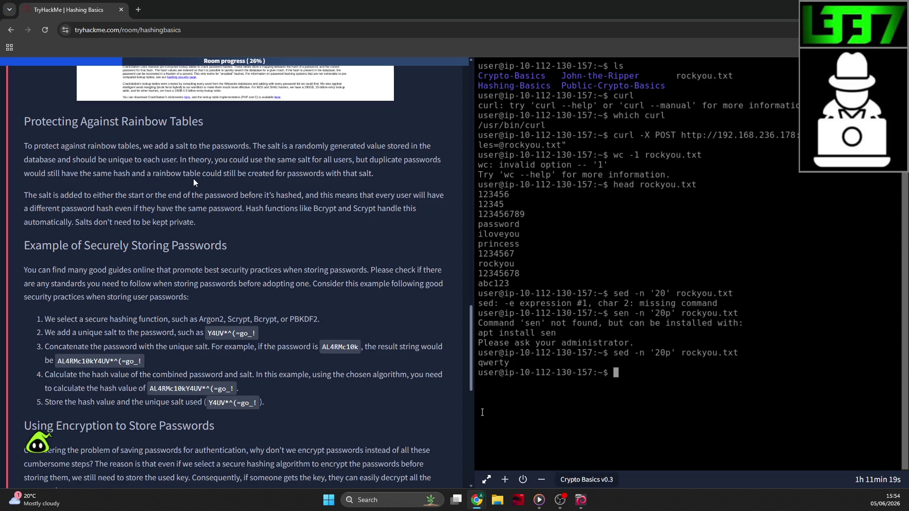
{"action": "scroll", "coordinate": [193, 183], "scroll_direction": "down", "scroll_amount": 2}
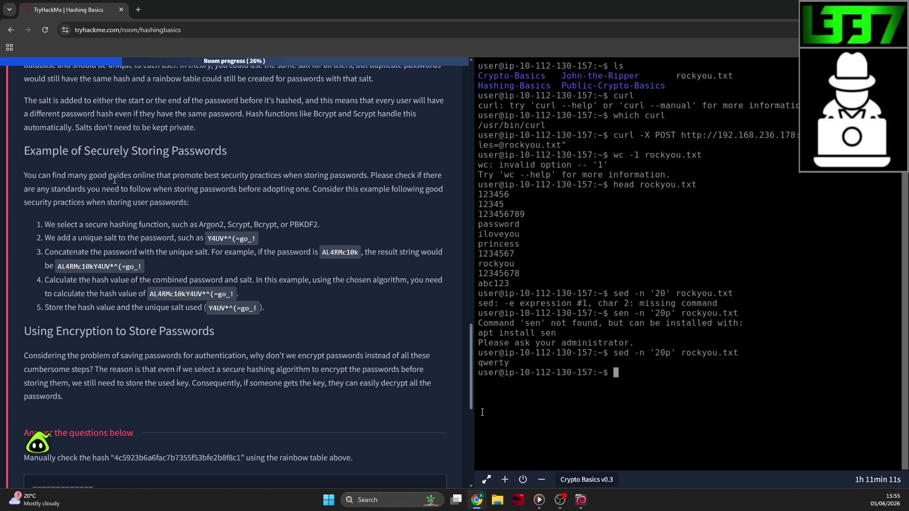
{"action": "left_click_drag", "start_coordinate": [371, 176], "coordinate": [310, 189]}
{"action": "left_click", "coordinate": [393, 179]}
{"action": "scroll", "coordinate": [101, 202], "scroll_direction": "down", "scroll_amount": 1}
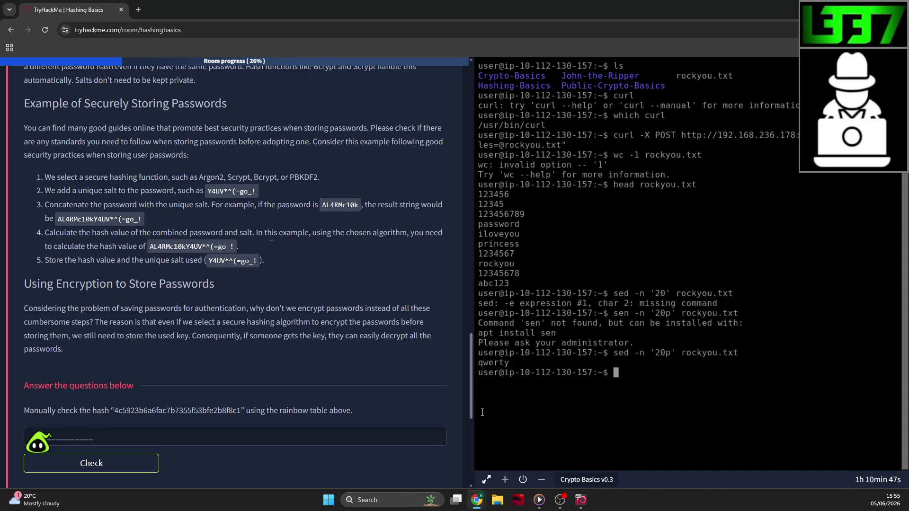
Highlight passages on the salted hash example and encryption while reading Task 4.
{"action": "left_click_drag", "start_coordinate": [121, 248], "coordinate": [211, 247]}
{"action": "left_click", "coordinate": [104, 257]}
{"action": "left_click_drag", "start_coordinate": [53, 308], "coordinate": [168, 309]}
{"action": "left_click", "coordinate": [185, 307]}
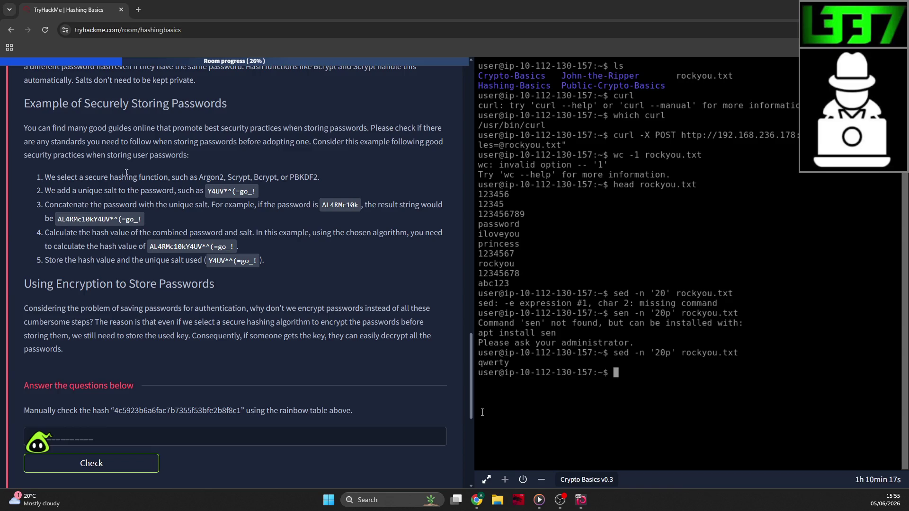
{"action": "left_click_drag", "start_coordinate": [222, 308], "coordinate": [279, 309]}
{"action": "left_click", "coordinate": [332, 307]}
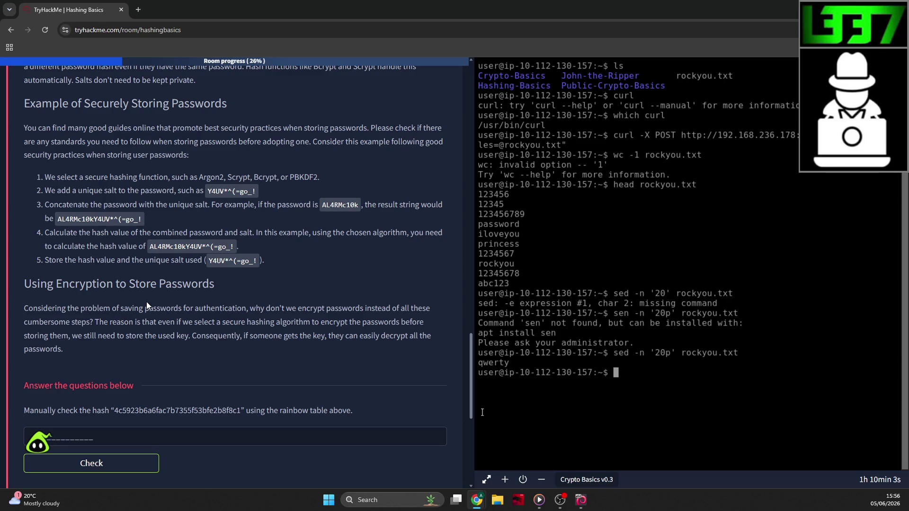
Select the first question's hash 4c5923b6a6fac7b7355f53bfe2b8f8c1.
{"action": "scroll", "coordinate": [149, 297], "scroll_direction": "down", "scroll_amount": 2}
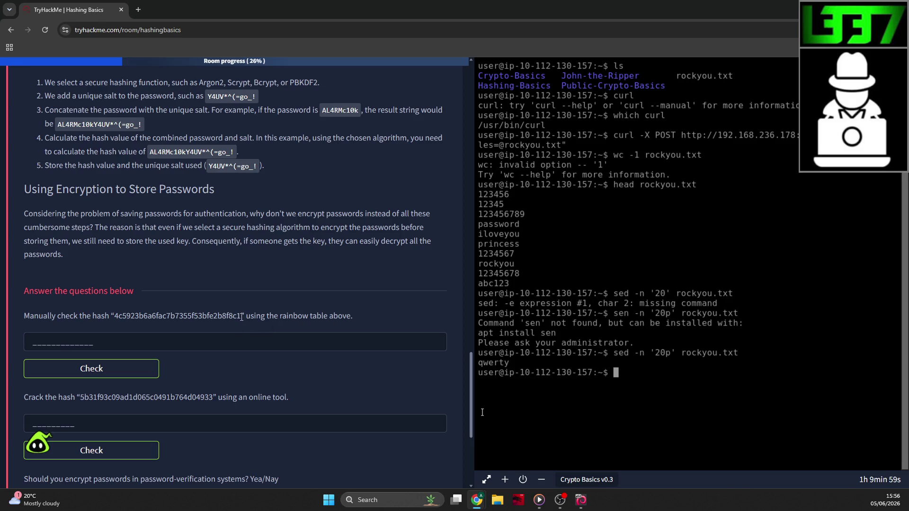
{"action": "left_click_drag", "start_coordinate": [241, 317], "coordinate": [123, 327]}
{"action": "scroll", "coordinate": [223, 312], "scroll_direction": "up", "scroll_amount": 10}
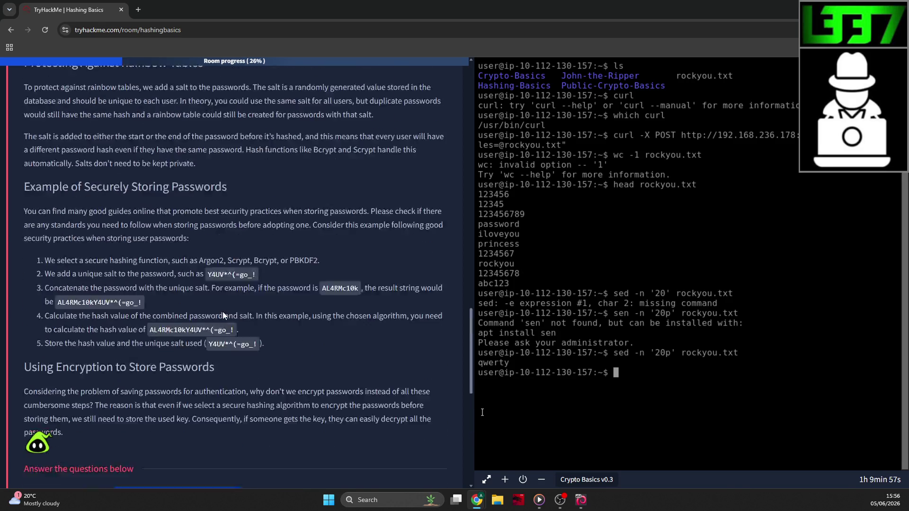
{"action": "scroll", "coordinate": [226, 277], "scroll_direction": "up", "scroll_amount": 1}
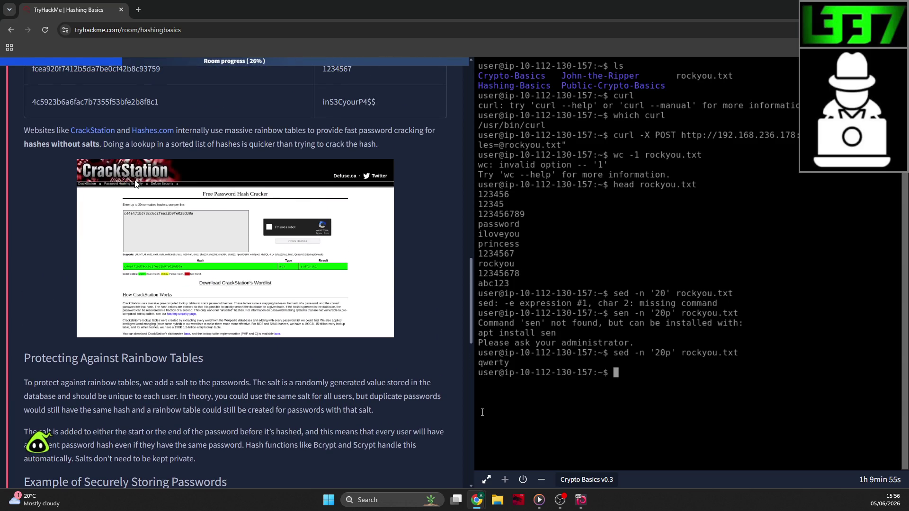
{"action": "right_click", "coordinate": [93, 137]}
{"action": "left_click", "coordinate": [123, 147]}
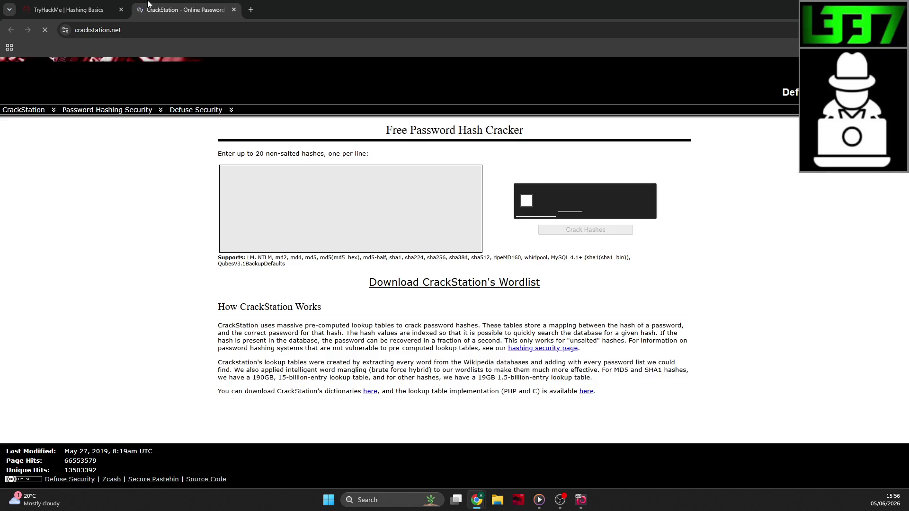
{"action": "key", "text": "ctrl+Tab"}
{"action": "left_click", "coordinate": [292, 185]}
{"action": "key", "text": "ctrl+v"}
{"action": "left_click", "coordinate": [533, 202]}
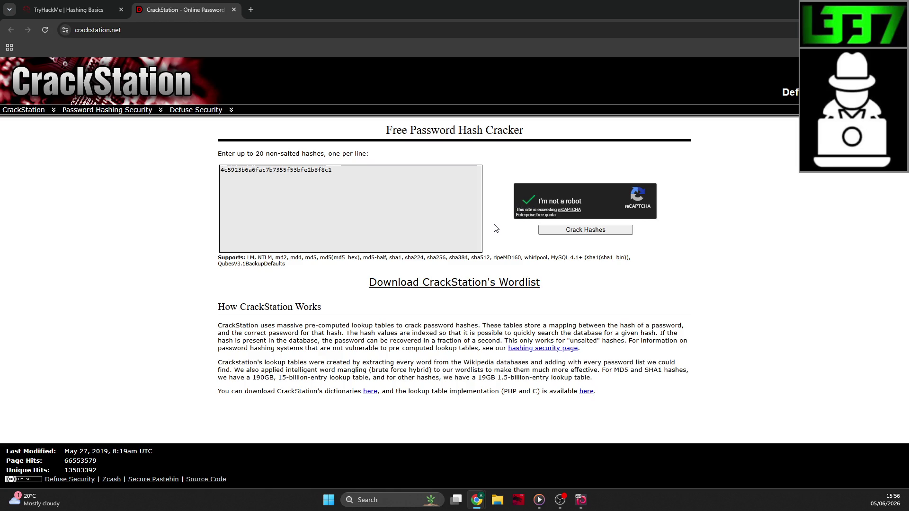
Crack the pasted hash (Not found), re-pass the reCAPTCHA, and return to the rainbow-tables section.
{"action": "left_click", "coordinate": [570, 231]}
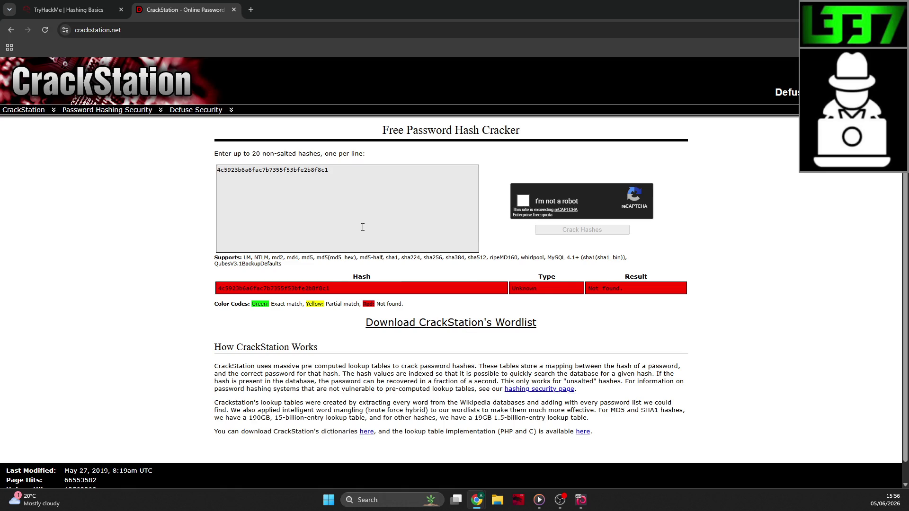
{"action": "left_click", "coordinate": [524, 200]}
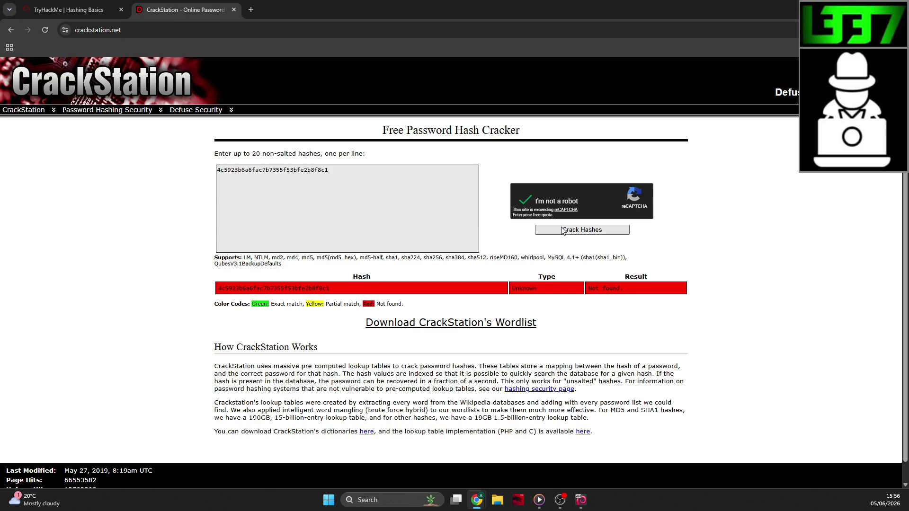
{"action": "left_click", "coordinate": [71, 9]}
{"action": "scroll", "coordinate": [207, 153], "scroll_direction": "down", "scroll_amount": 4}
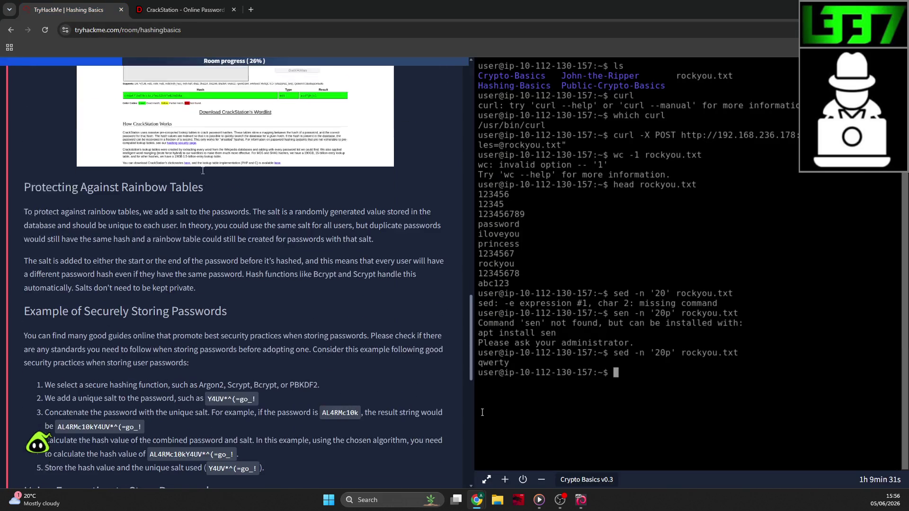
{"action": "scroll", "coordinate": [204, 163], "scroll_direction": "down", "scroll_amount": 5}
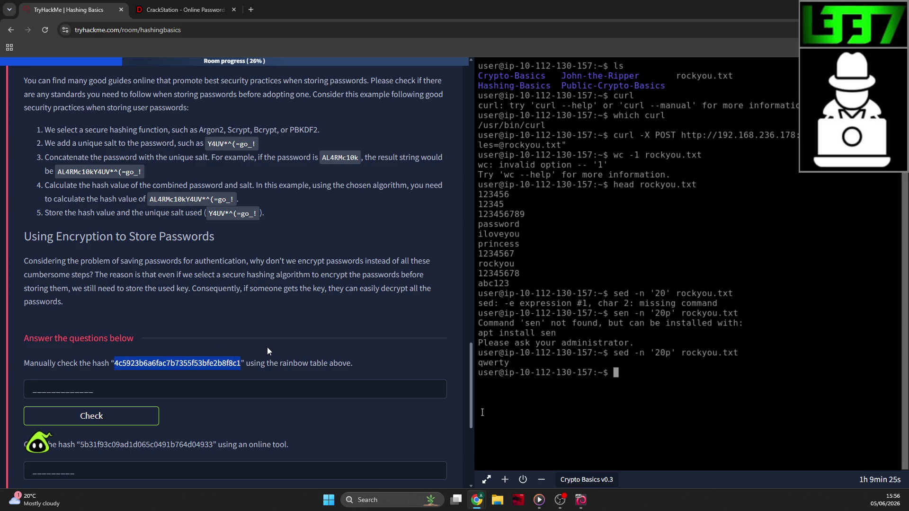
{"action": "scroll", "coordinate": [258, 329], "scroll_direction": "down", "scroll_amount": 1}
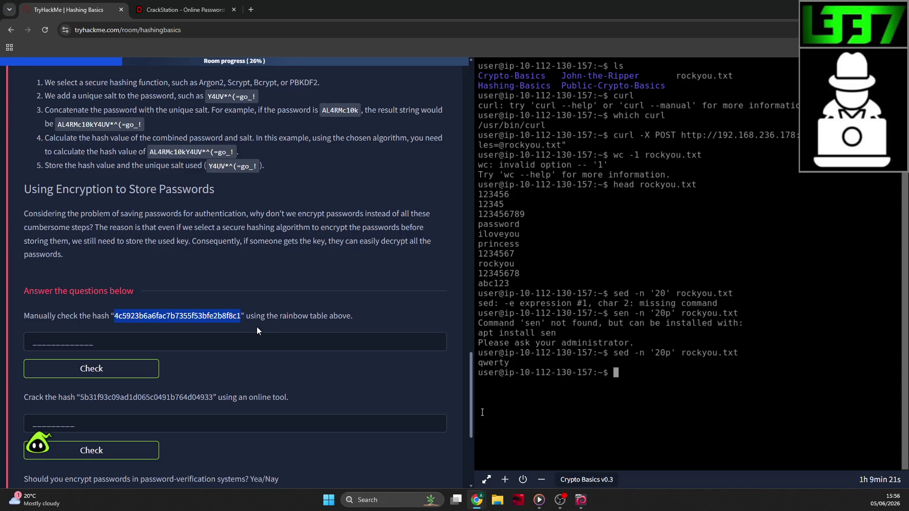
{"action": "scroll", "coordinate": [257, 327], "scroll_direction": "up", "scroll_amount": 10}
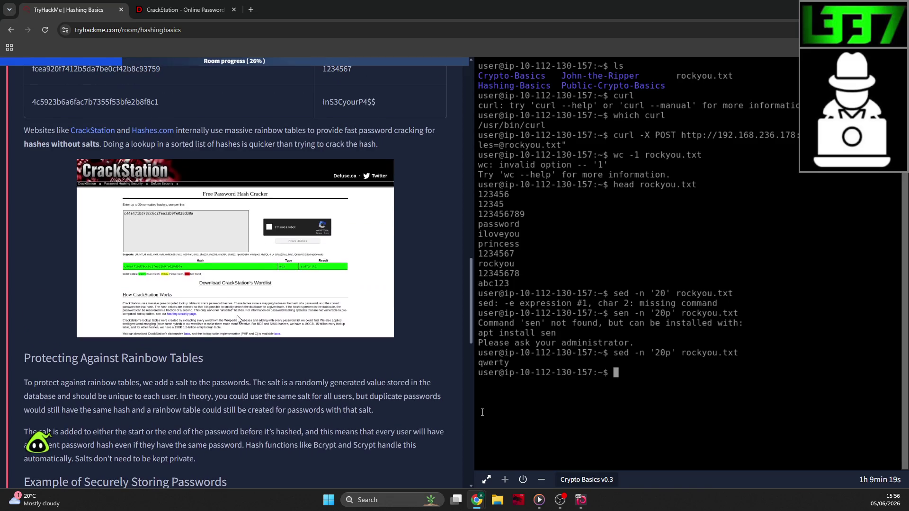
{"action": "scroll", "coordinate": [237, 316], "scroll_direction": "up", "scroll_amount": 1}
{"action": "right_click", "coordinate": [155, 179]}
{"action": "left_click", "coordinate": [185, 188]}
{"action": "left_click", "coordinate": [284, 6]}
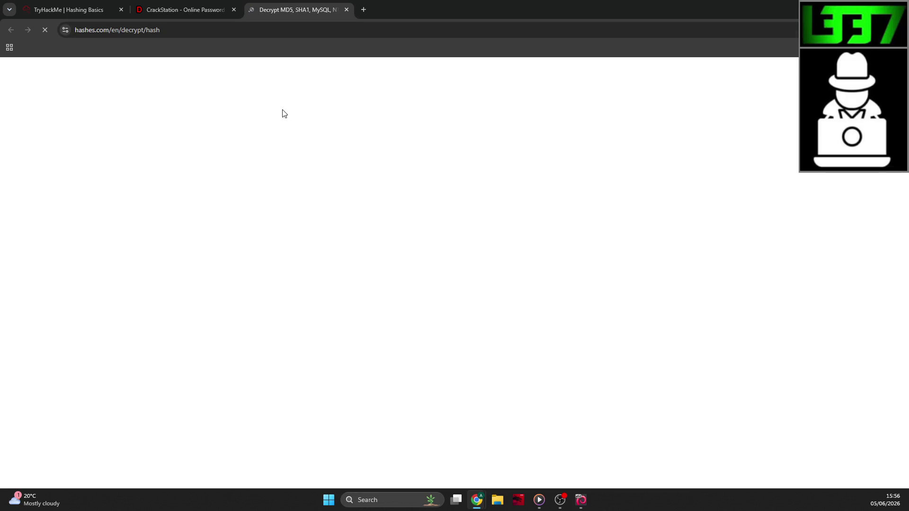
{"action": "left_click", "coordinate": [185, 10]}
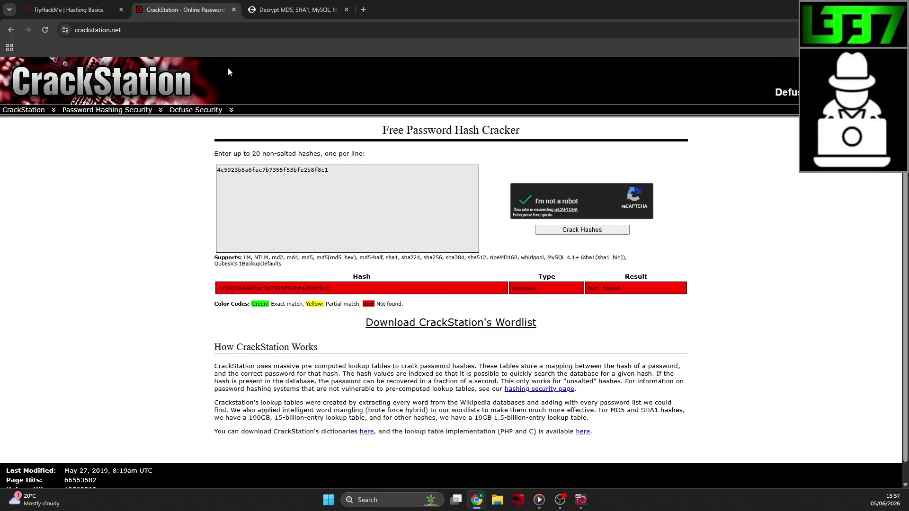
{"action": "left_click", "coordinate": [267, 9]}
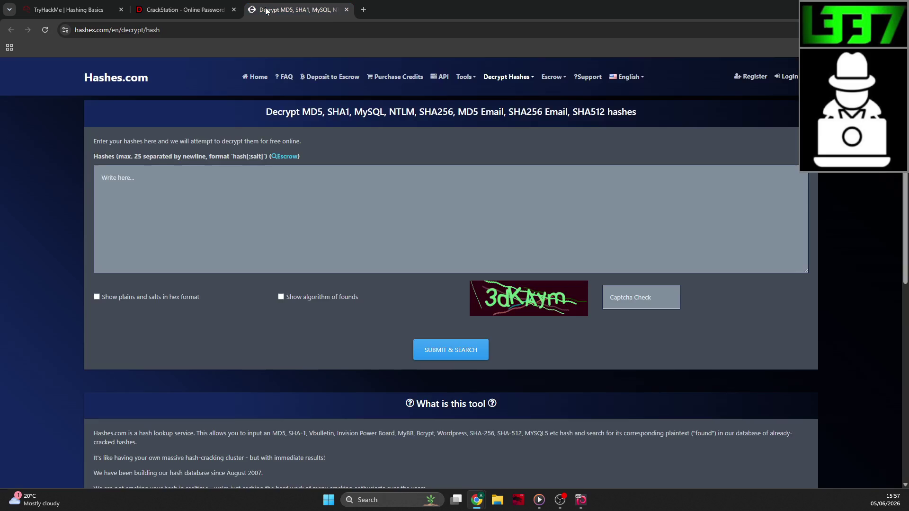
{"action": "left_click", "coordinate": [229, 209]}
{"action": "key", "text": "ctrl+v"}
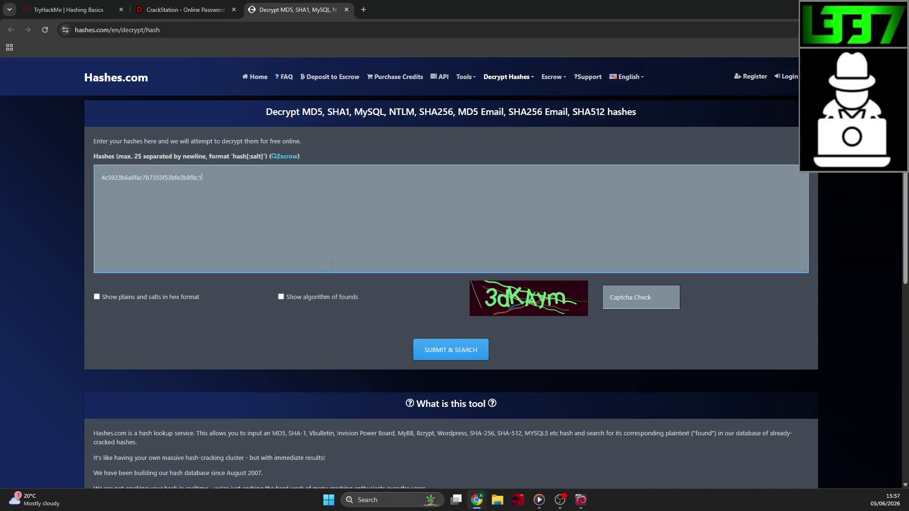
Enable hex plains, enter the captcha and search; no match, so return to CrackStation.
{"action": "left_click", "coordinate": [146, 296]}
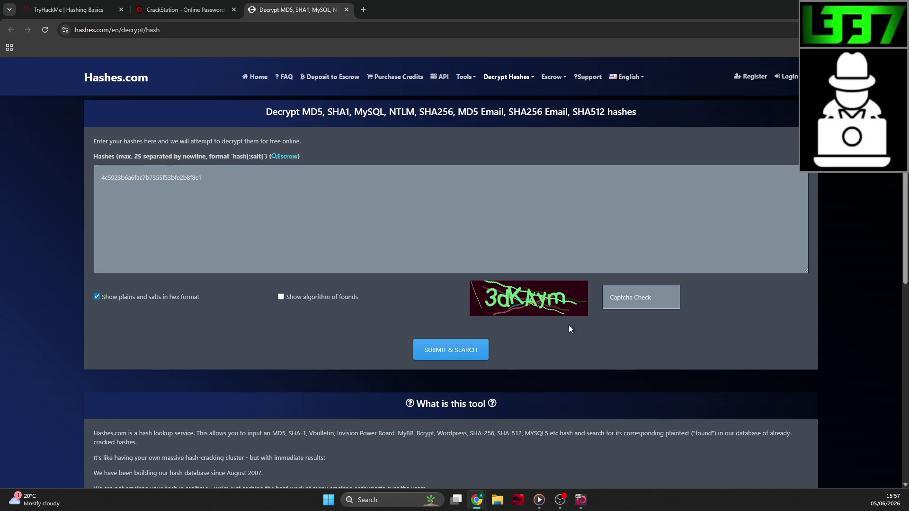
{"action": "left_click", "coordinate": [626, 289]}
{"action": "type", "text": "3dKAym"}
{"action": "key", "text": "Return"}
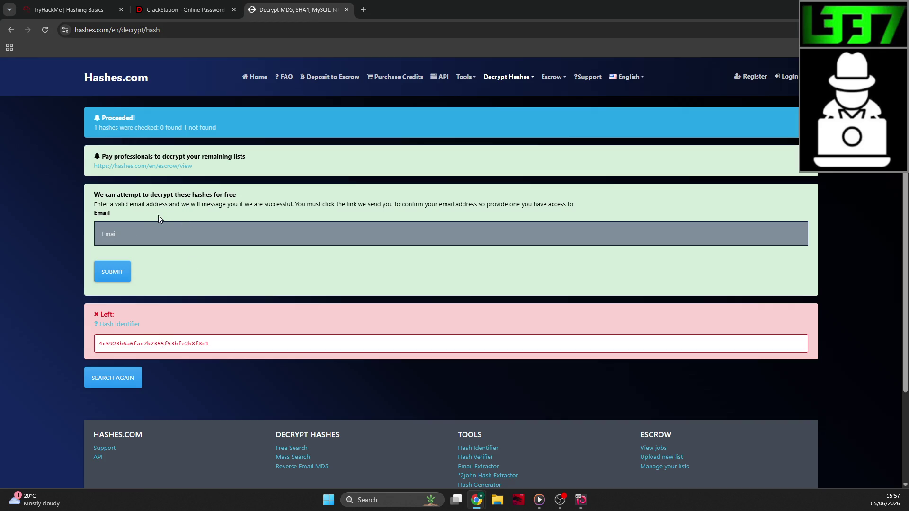
{"action": "key", "text": "alt+Left"}
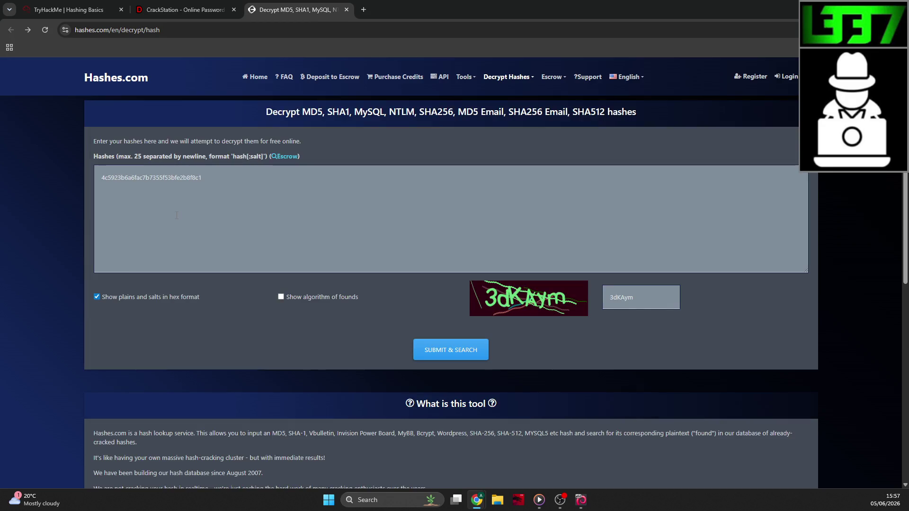
{"action": "key", "text": "alt+Right"}
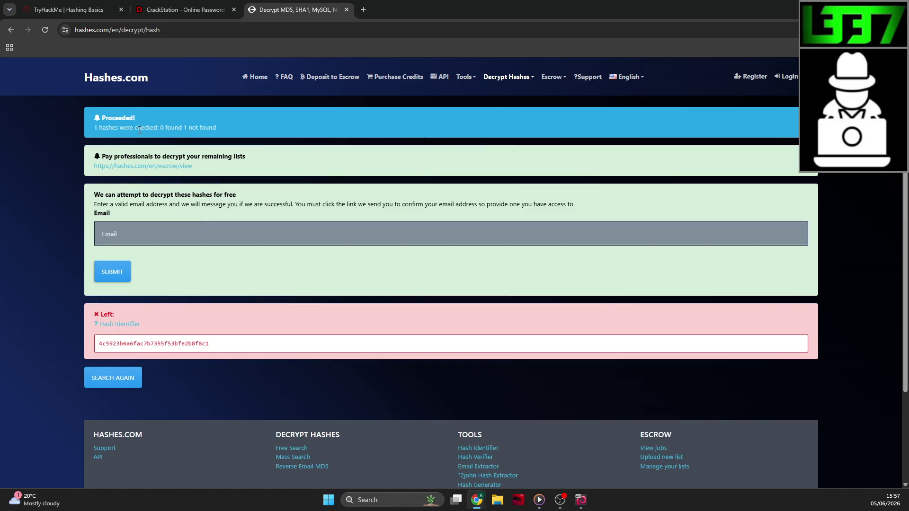
{"action": "key", "text": "alt+Left"}
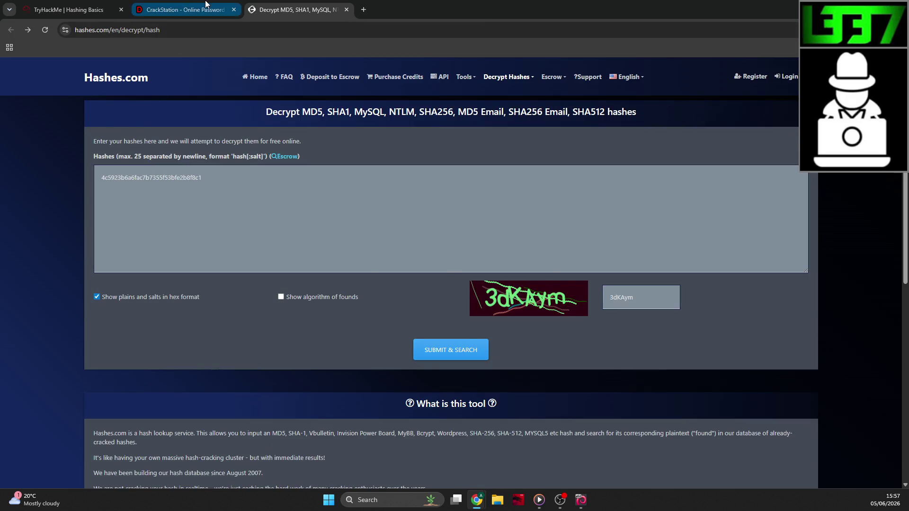
{"action": "left_click", "coordinate": [185, 9]}
Answer 'nay' to whether password-verification systems should encrypt passwords.
{"action": "left_click", "coordinate": [69, 9]}
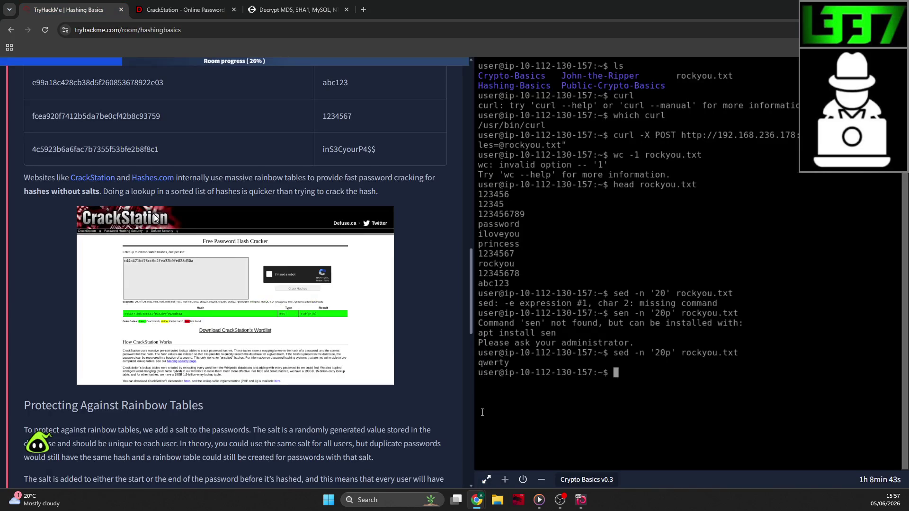
{"action": "scroll", "coordinate": [153, 212], "scroll_direction": "down", "scroll_amount": 5}
{"action": "scroll", "coordinate": [152, 212], "scroll_direction": "down", "scroll_amount": 5}
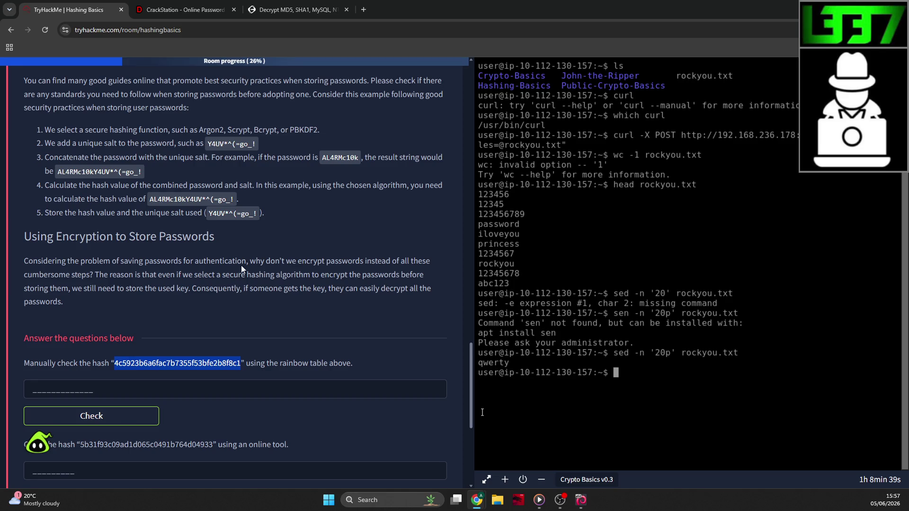
{"action": "scroll", "coordinate": [226, 246], "scroll_direction": "down", "scroll_amount": 3}
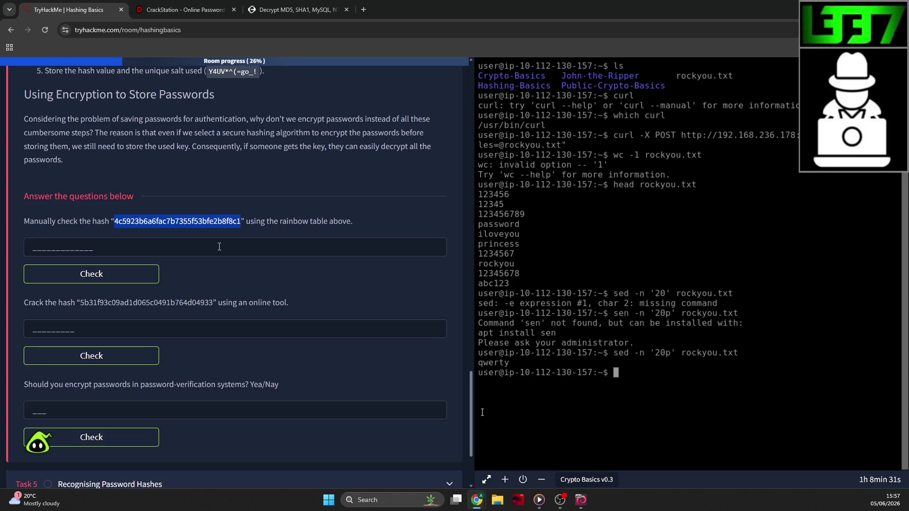
{"action": "scroll", "coordinate": [219, 247], "scroll_direction": "down", "scroll_amount": 2}
{"action": "left_click", "coordinate": [208, 316]}
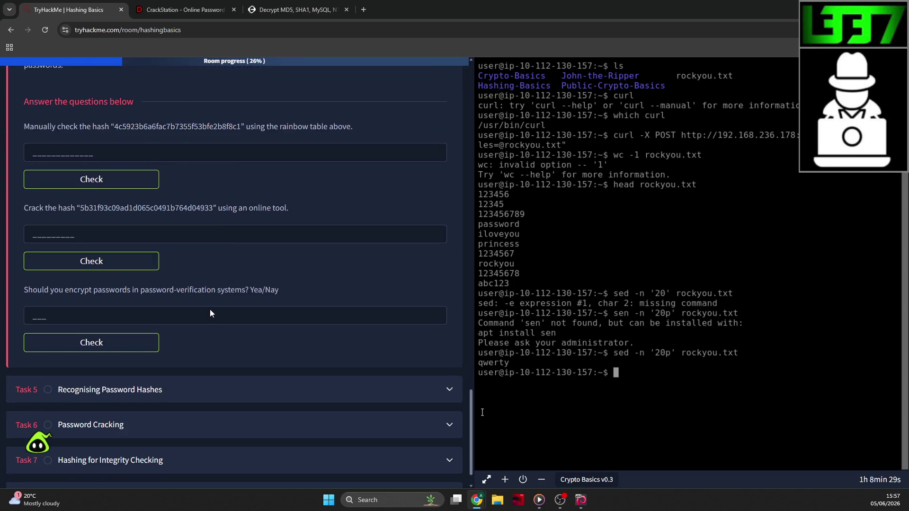
{"action": "type", "text": "nay"}
{"action": "key", "text": "Return"}
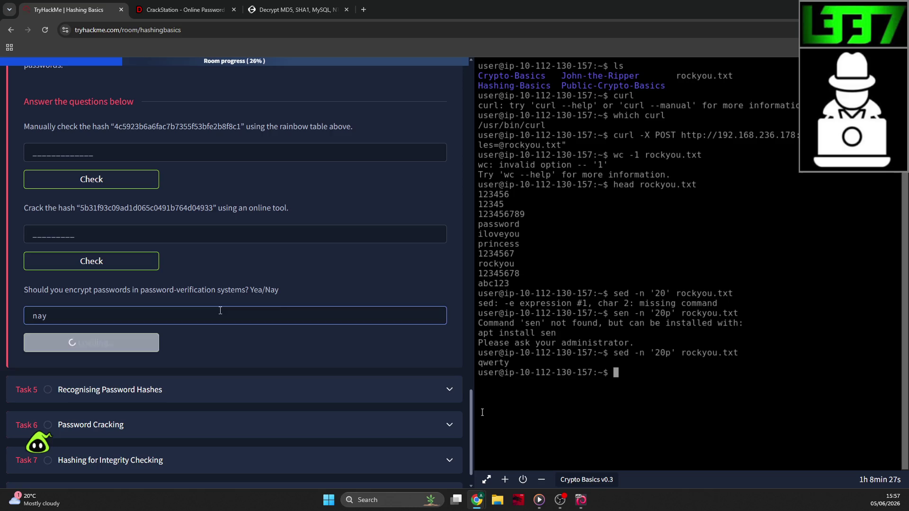
{"action": "scroll", "coordinate": [240, 306], "scroll_direction": "up", "scroll_amount": 2}
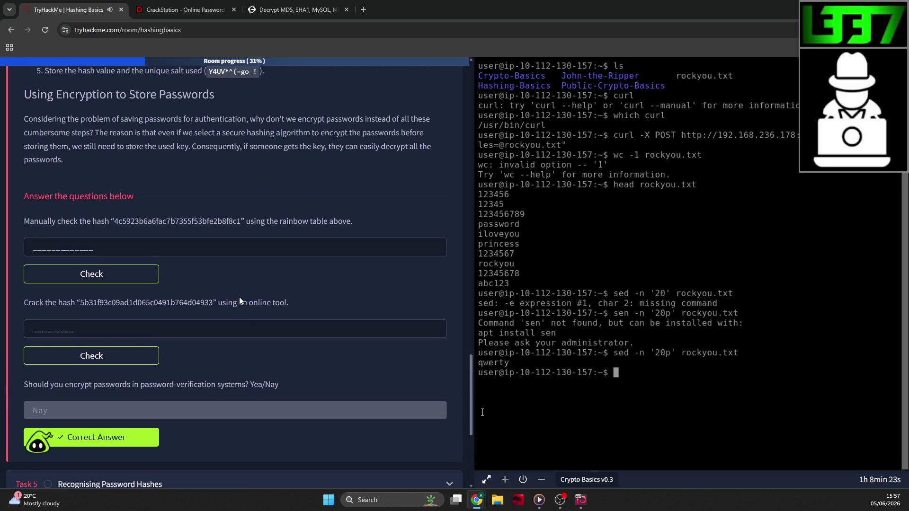
{"action": "scroll", "coordinate": [240, 297], "scroll_direction": "up", "scroll_amount": 1}
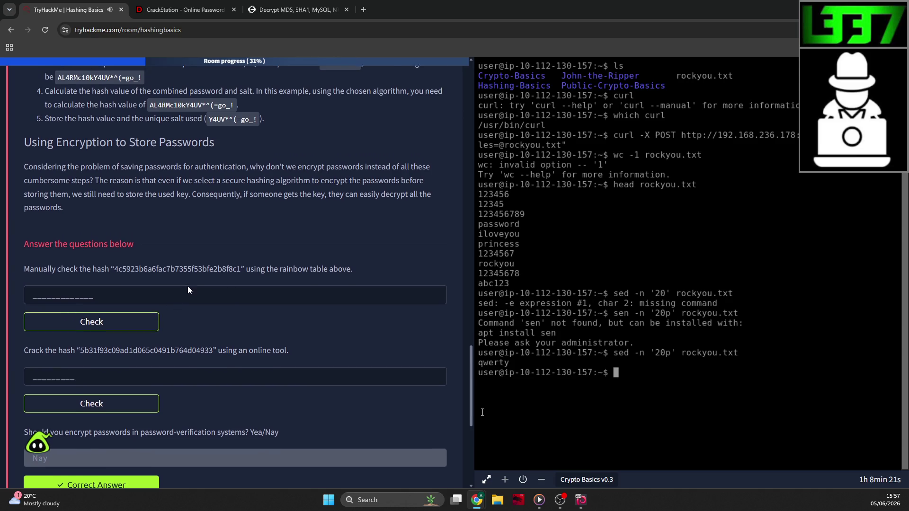
{"action": "scroll", "coordinate": [187, 286], "scroll_direction": "up", "scroll_amount": 1}
{"action": "scroll", "coordinate": [188, 285], "scroll_direction": "up", "scroll_amount": 5}
{"action": "scroll", "coordinate": [186, 284], "scroll_direction": "down", "scroll_amount": 5}
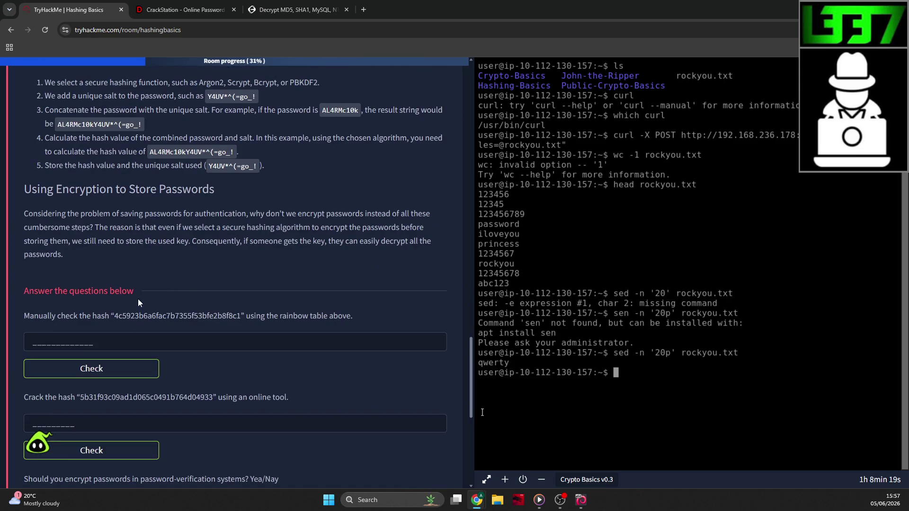
{"action": "scroll", "coordinate": [206, 285], "scroll_direction": "up", "scroll_amount": 15}
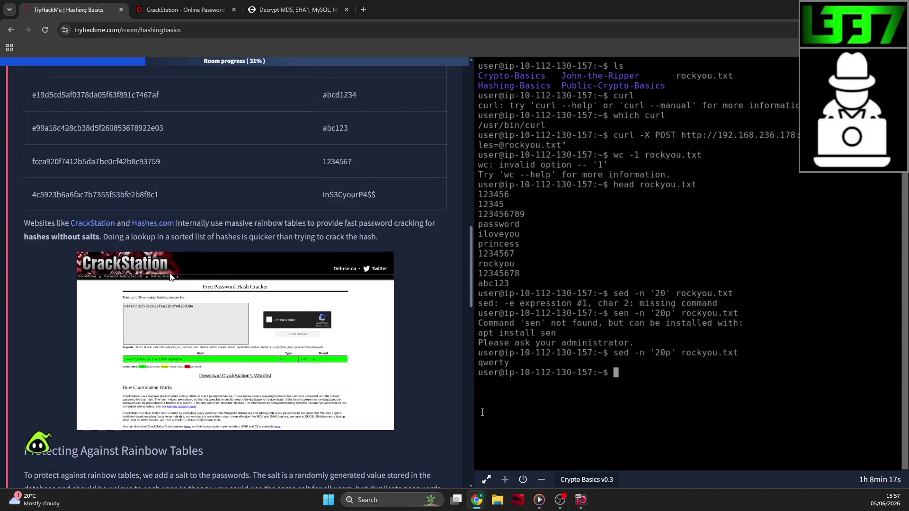
{"action": "scroll", "coordinate": [158, 271], "scroll_direction": "down", "scroll_amount": 16}
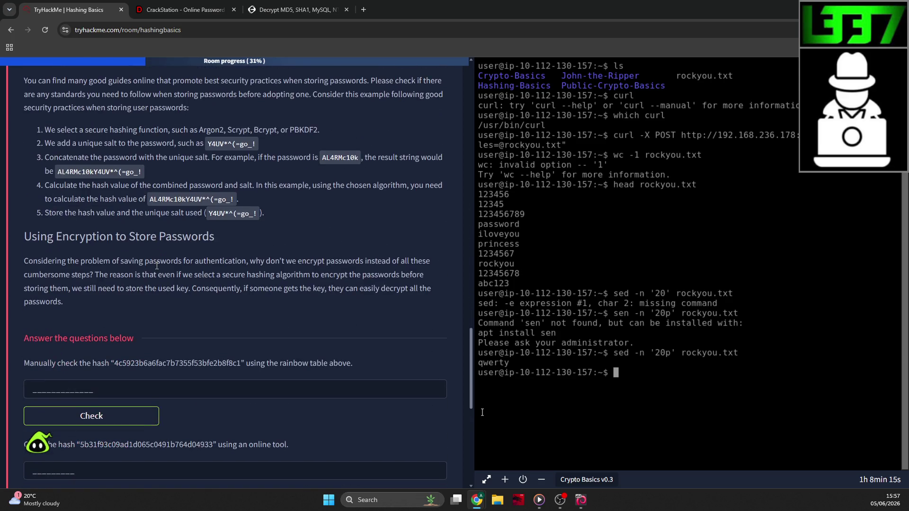
{"action": "scroll", "coordinate": [149, 301], "scroll_direction": "up", "scroll_amount": 13}
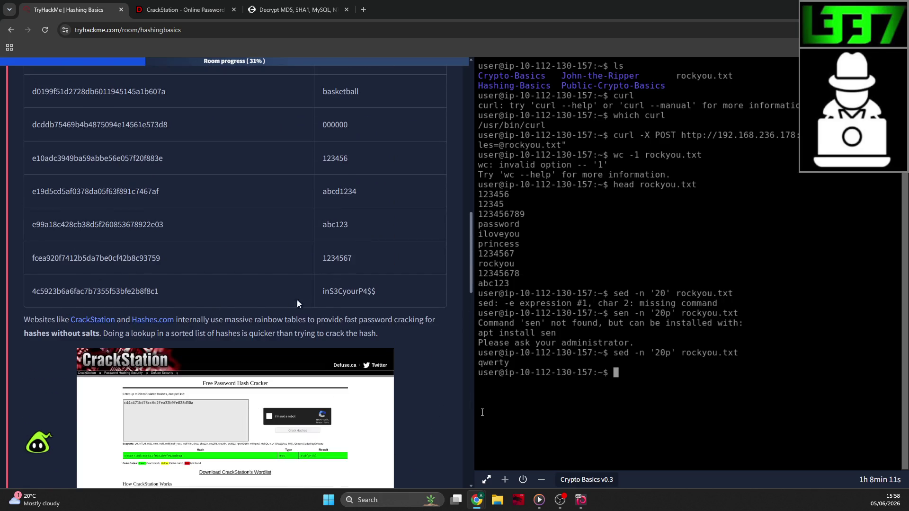
{"action": "left_click_drag", "start_coordinate": [386, 297], "coordinate": [327, 295]}
{"action": "key", "text": "ctrl+c"}
{"action": "scroll", "coordinate": [328, 302], "scroll_direction": "down", "scroll_amount": 13}
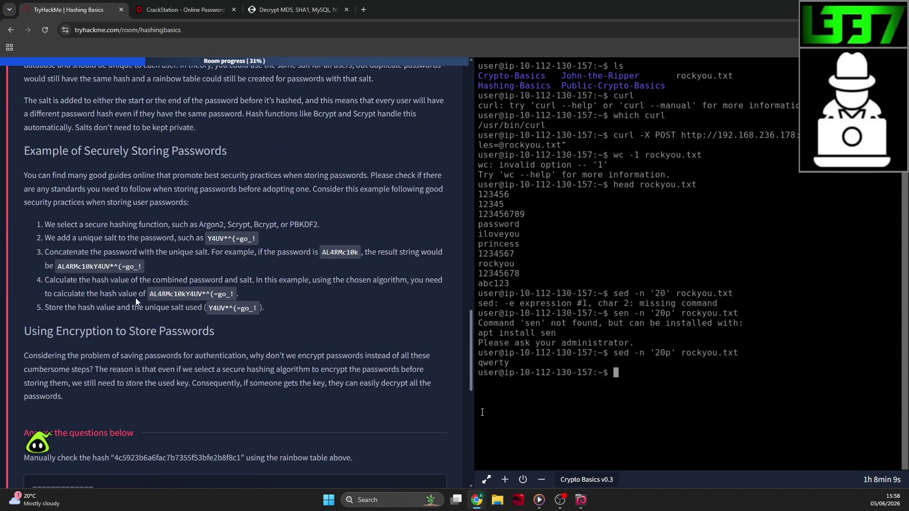
{"action": "left_click", "coordinate": [98, 291]}
{"action": "key", "text": "ctrl+v"}
{"action": "left_click", "coordinate": [91, 322]}
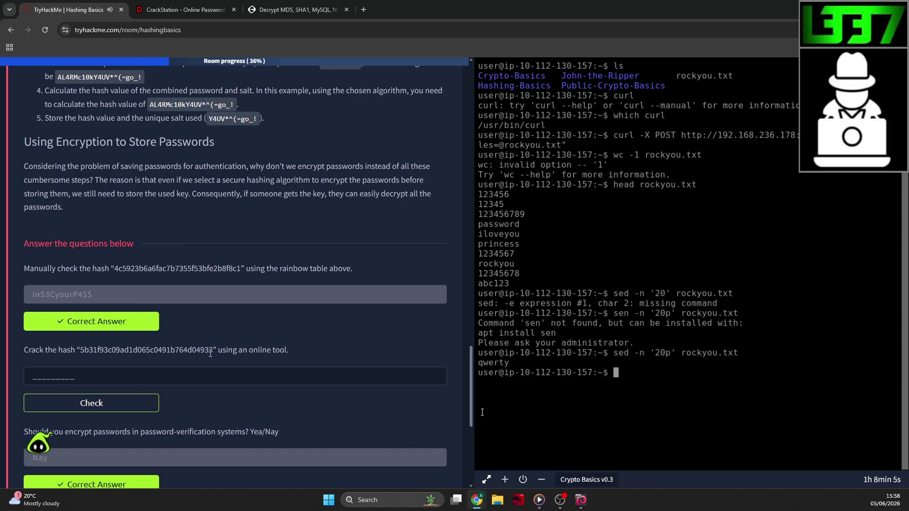
{"action": "left_click_drag", "start_coordinate": [216, 351], "coordinate": [83, 348]}
{"action": "key", "text": "ctrl+c"}
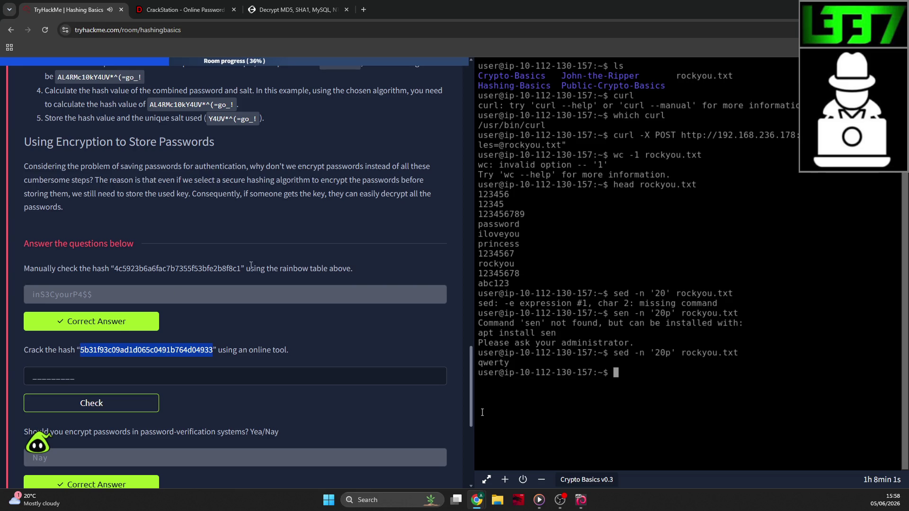
{"action": "left_click", "coordinate": [185, 10]}
{"action": "key", "text": "ctrl+v"}
Pass the reCAPTCHA and crack hash 5b31f93c09ad1d065c0491b764d04933.
{"action": "left_click", "coordinate": [523, 207]}
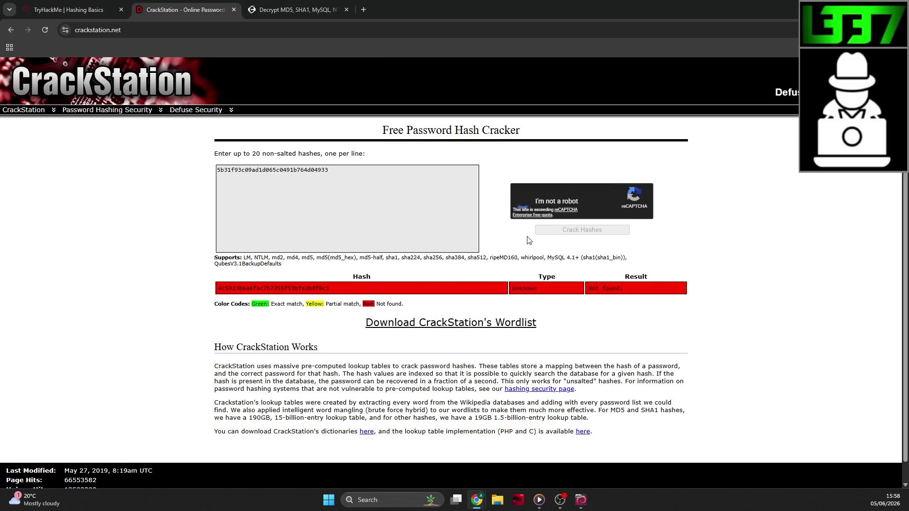
{"action": "left_click", "coordinate": [544, 231]}
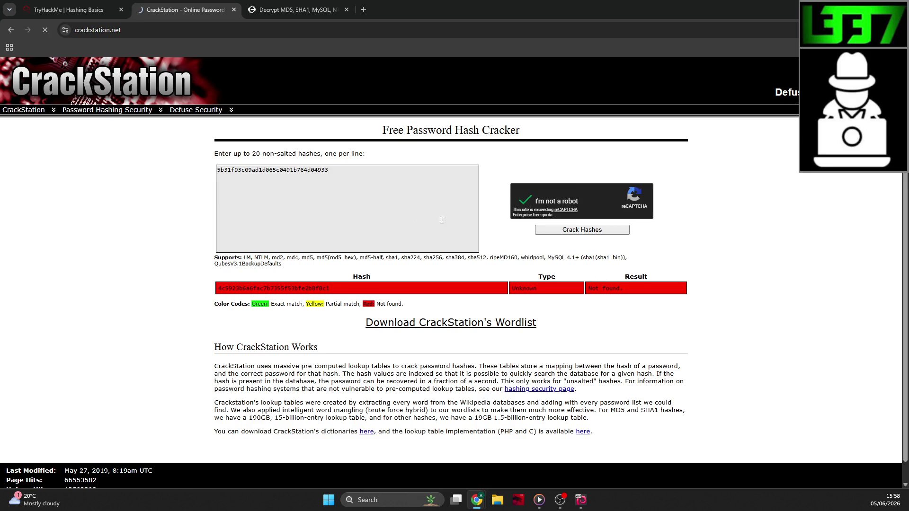